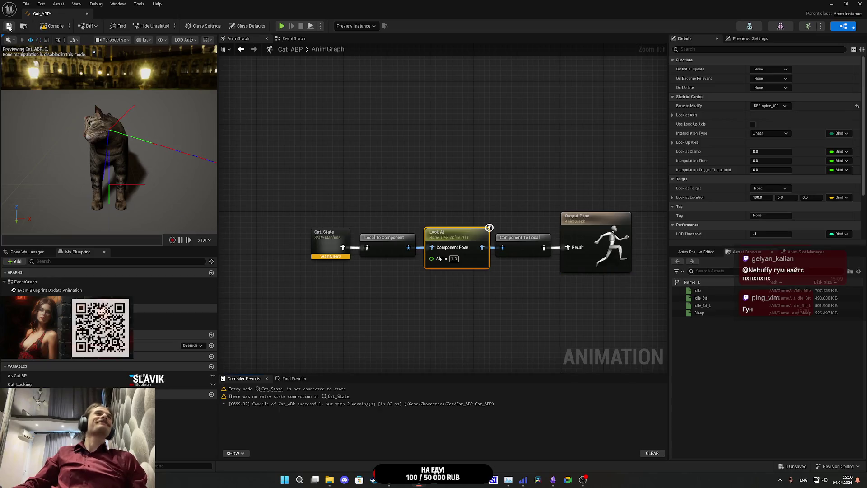
# Step: Save Cat_ABP and expose the Look At node's Look at Location as a pin
pyautogui.click(8, 26)
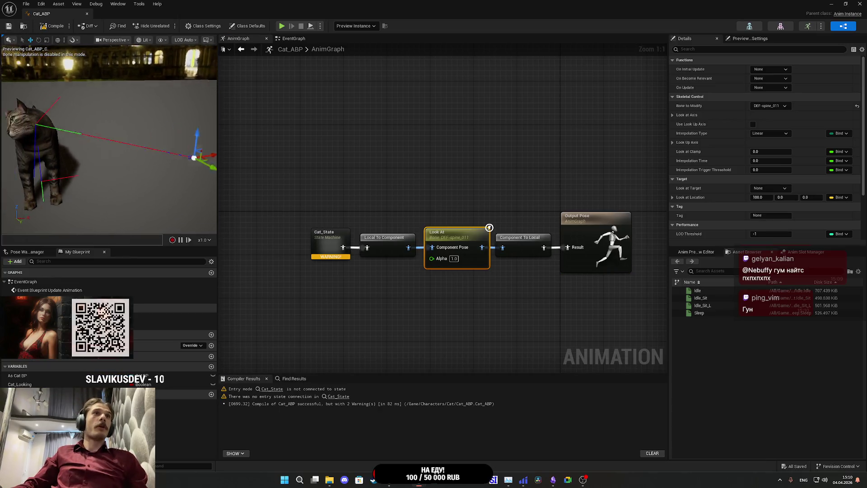
pyautogui.moveTo(108, 136); pyautogui.dragTo(122, 167)
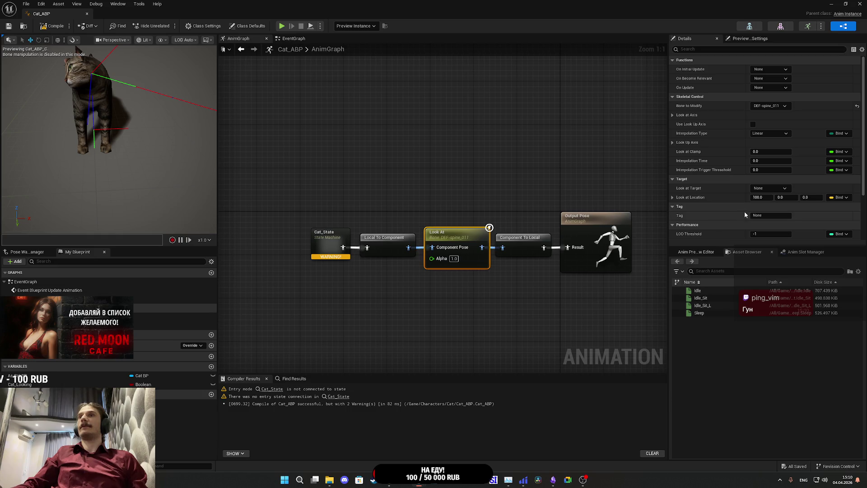
pyautogui.click(840, 198)
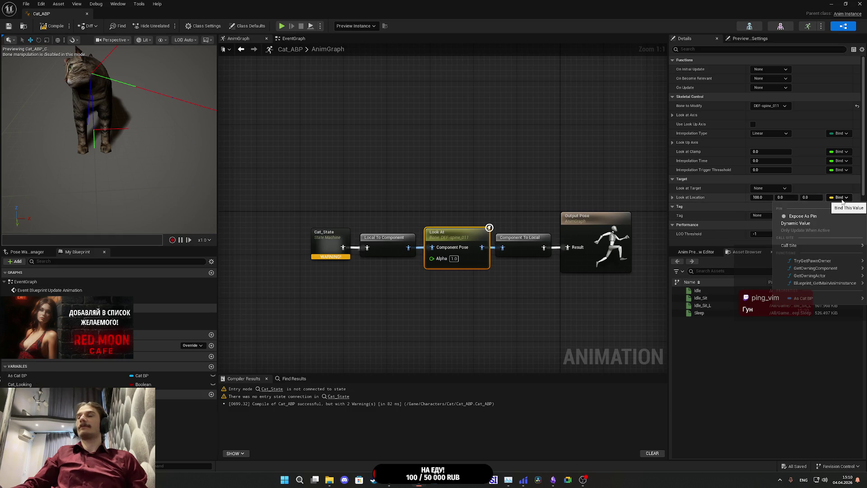
pyautogui.click(812, 216)
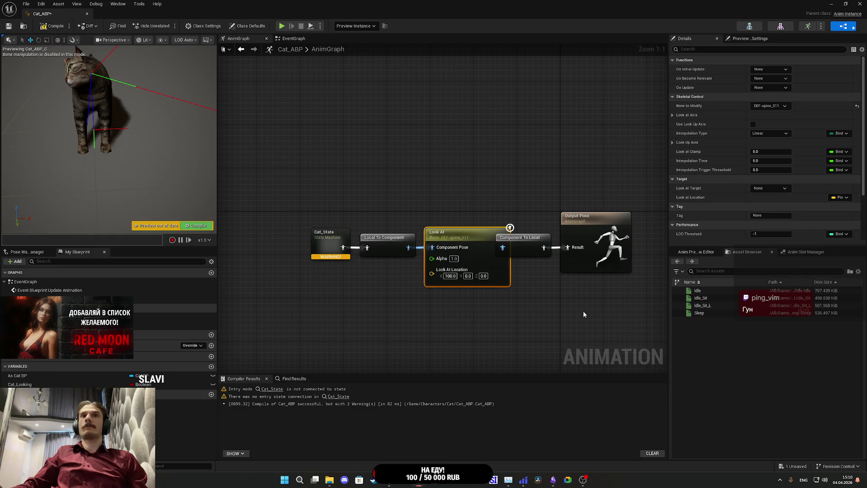
# Step: Move the three AnimGraph nodes further left, deselect them and recentre the graph
pyautogui.moveTo(499, 291); pyautogui.dragTo(307, 205)
pyautogui.moveTo(510, 241); pyautogui.dragTo(488, 239)
pyautogui.click(337, 318)
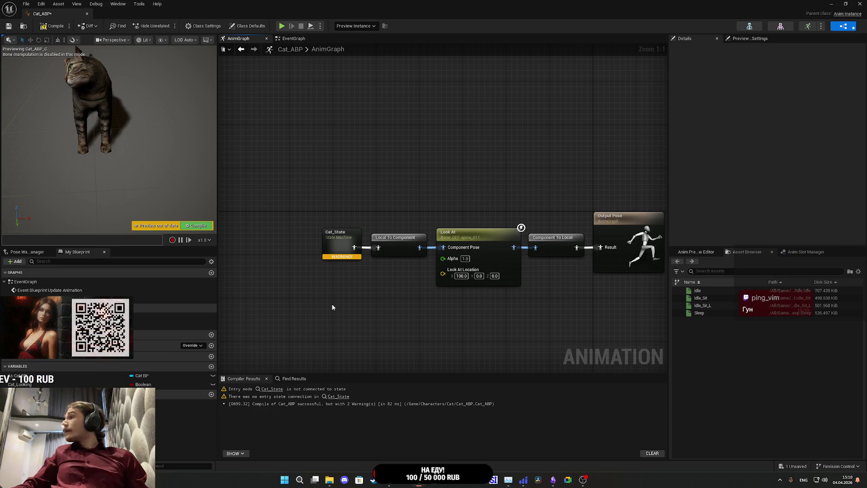
pyautogui.moveTo(332, 306)
pyautogui.mouseDown()
pyautogui.moveTo(405, 273)
pyautogui.moveTo(386, 281)
pyautogui.mouseUp()
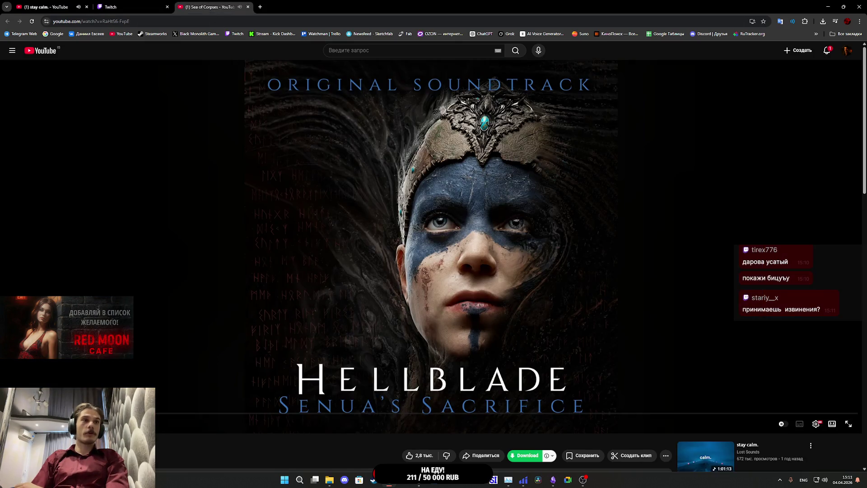
# Step: Leave the Hellblade soundtrack video on YouTube for the Twitch stream manager tab
pyautogui.scroll(-2, 194, 325)
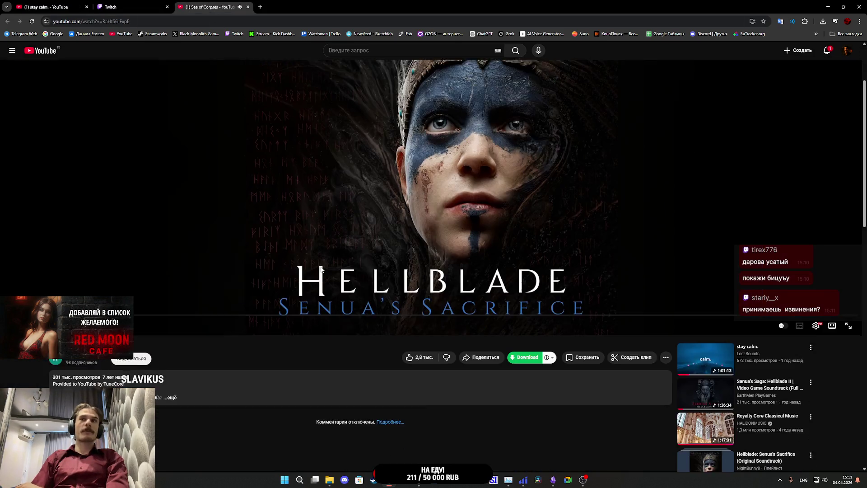
pyautogui.scroll(2, 329, 265)
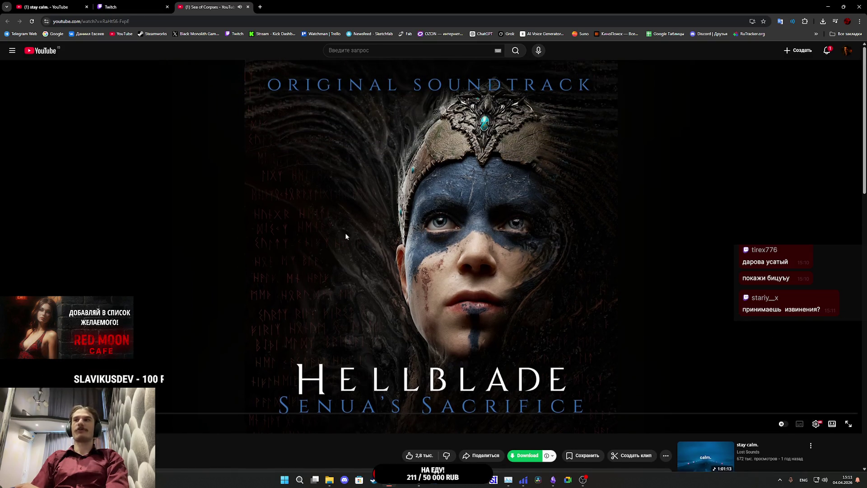
pyautogui.click(128, 6)
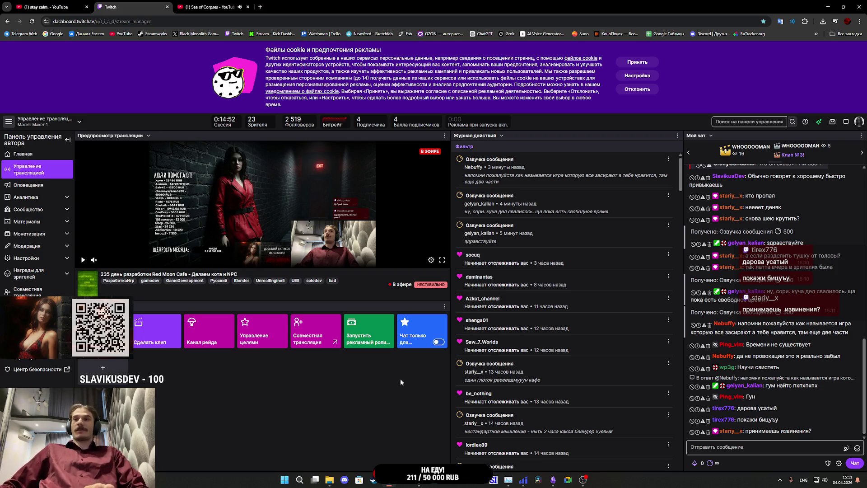
# Step: Return to Unreal's Cat_ABP window and pan the AnimGraph to show Output Pose
pyautogui.moveTo(389, 479)
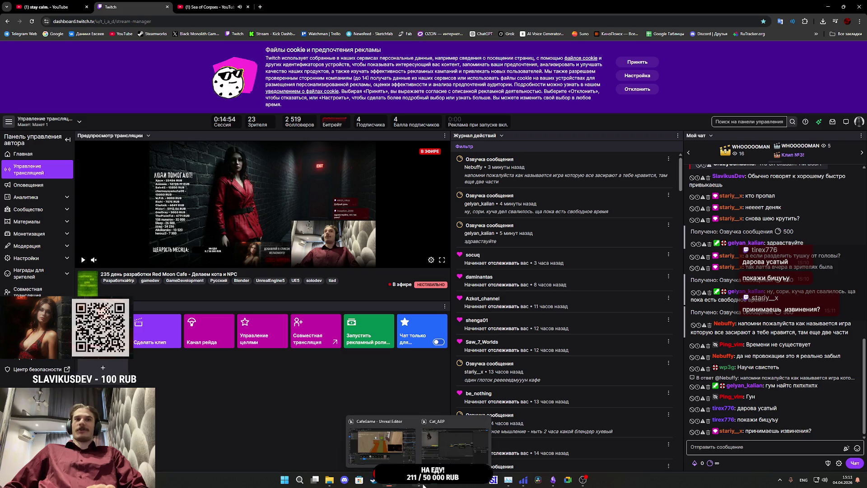
pyautogui.click(454, 438)
pyautogui.moveTo(467, 294); pyautogui.dragTo(414, 291)
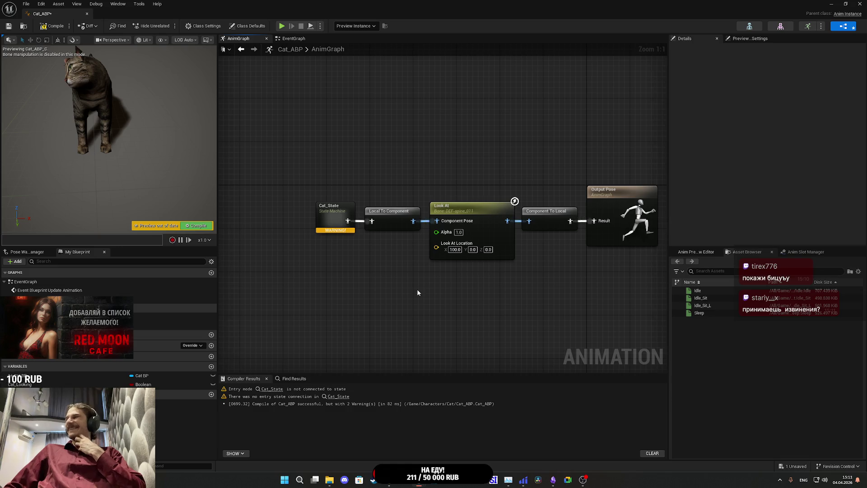
# Step: Promote Look At Location to a Look at Location variable beside Look At, then compile and save
pyautogui.click(52, 26)
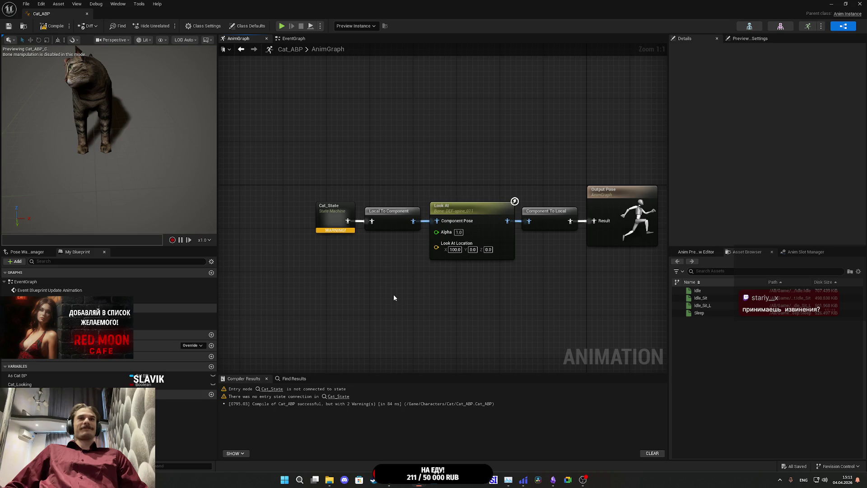
pyautogui.moveTo(436, 247); pyautogui.dragTo(417, 272)
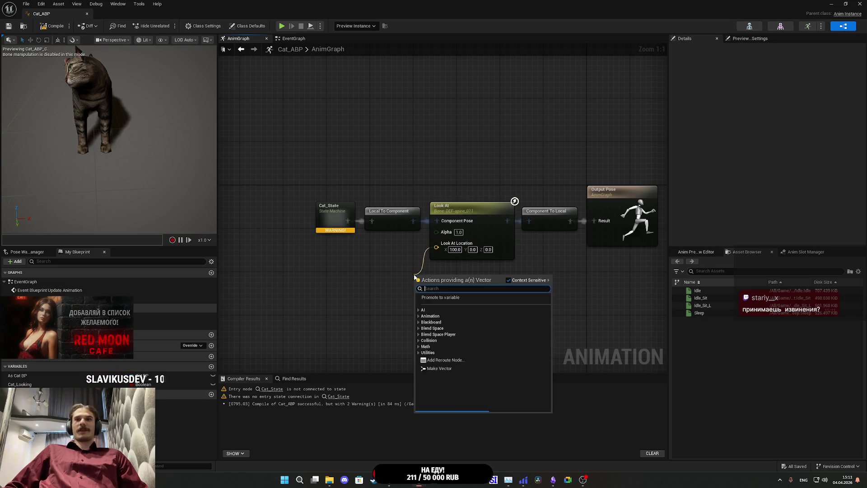
pyautogui.click(428, 297)
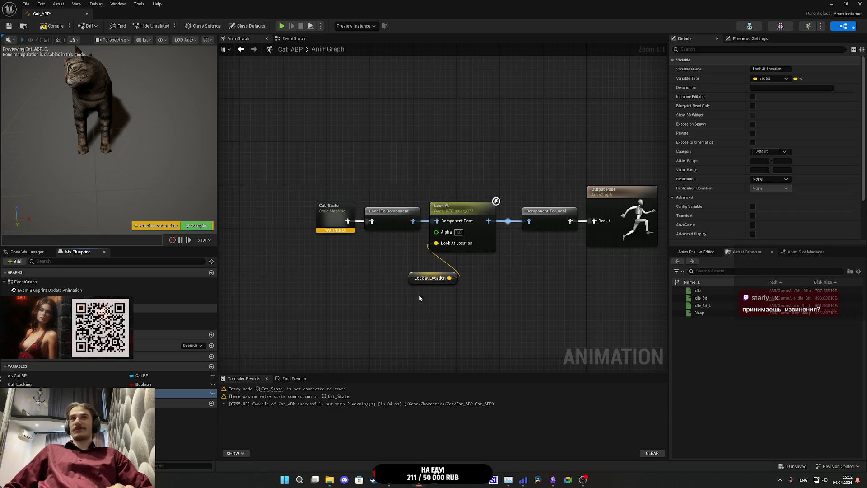
pyautogui.moveTo(415, 280)
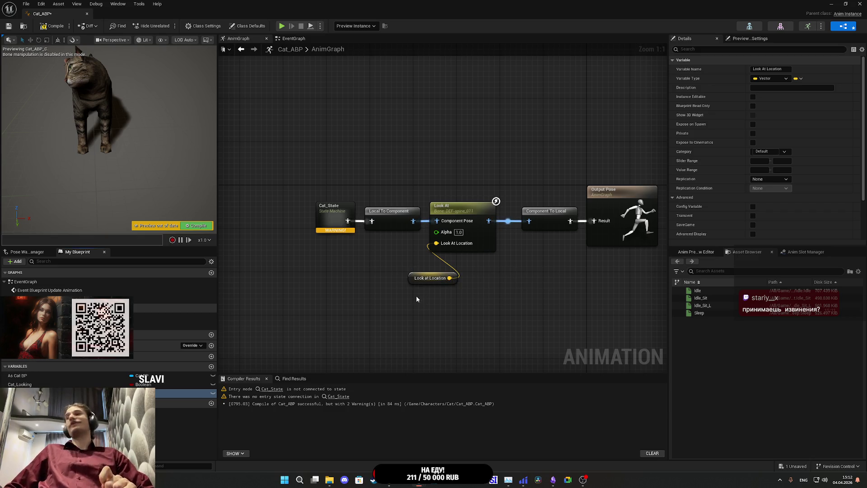
pyautogui.moveTo(413, 283); pyautogui.dragTo(374, 250)
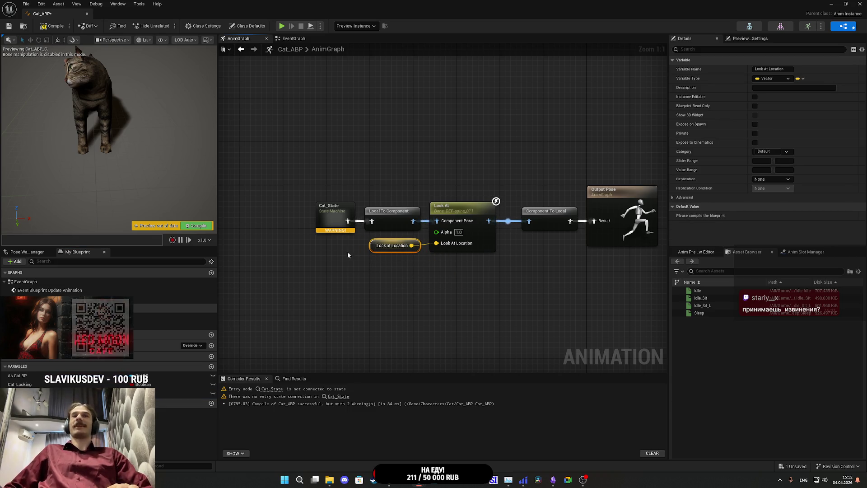
pyautogui.click(53, 26)
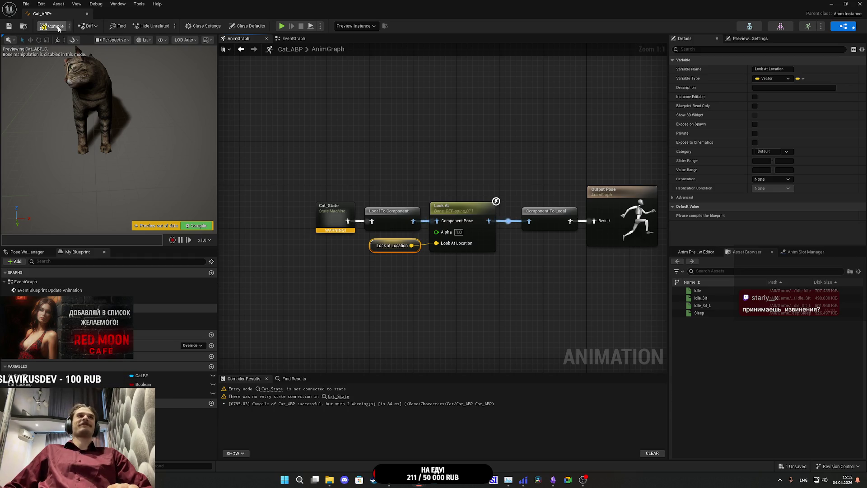
pyautogui.click(7, 28)
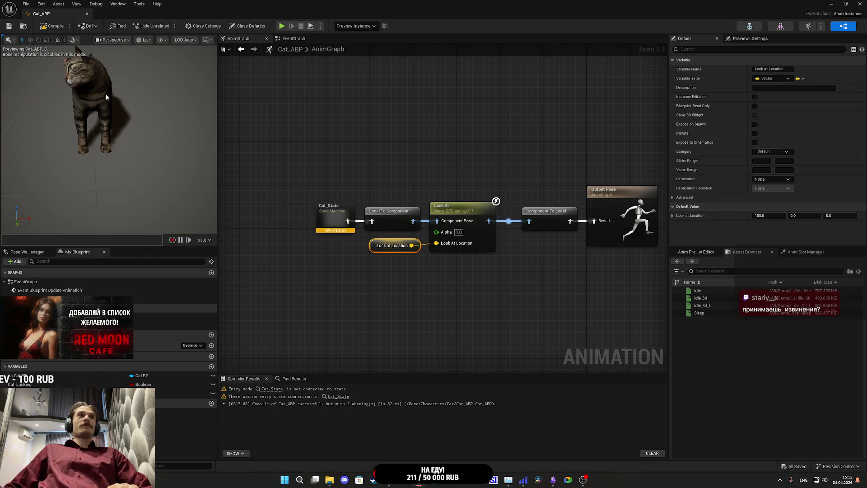
# Step: Select the Look At node, expand Look Up Axis and keep Linear interpolation
pyautogui.click(445, 208)
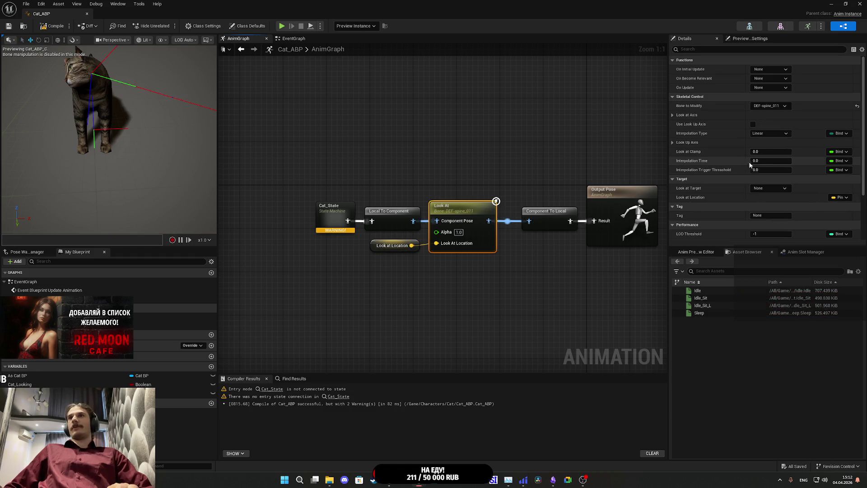
pyautogui.click(672, 142)
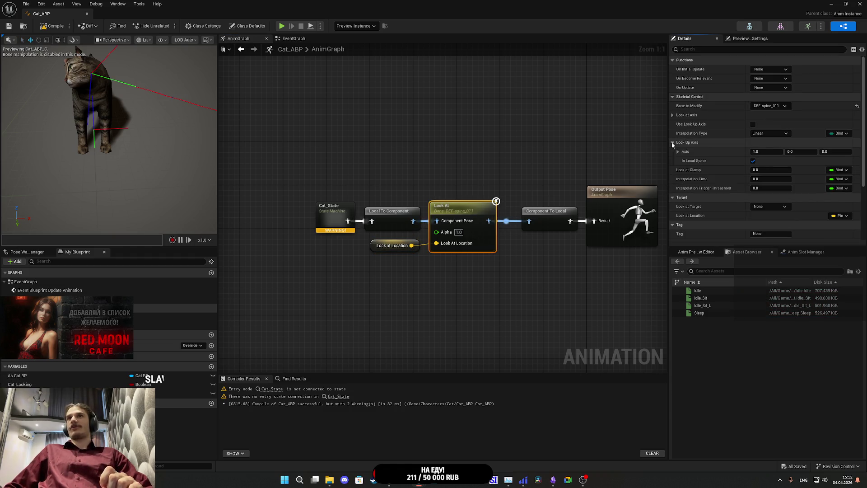
pyautogui.moveTo(286, 127); pyautogui.dragTo(296, 118)
pyautogui.moveTo(144, 131); pyautogui.dragTo(144, 131)
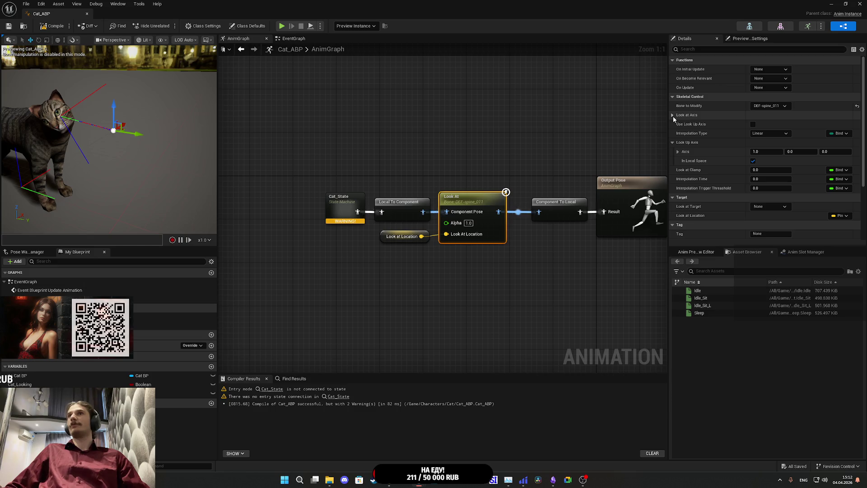
pyautogui.click(767, 133)
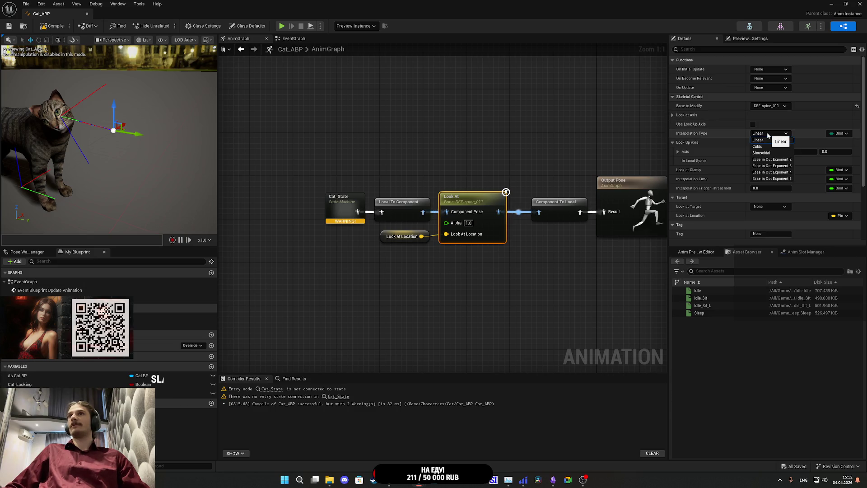
pyautogui.click(762, 140)
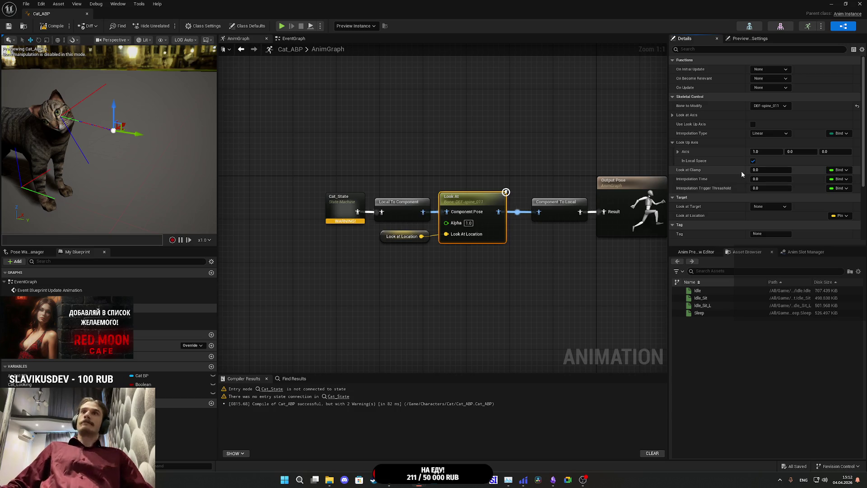
# Step: Enable Use Look Up Axis and recompile to preview the cat's head pose
pyautogui.scroll(-3, 735, 168)
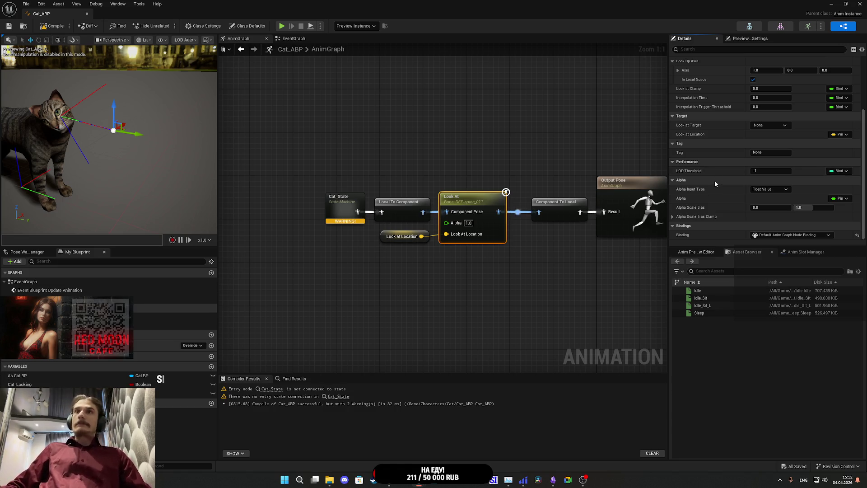
pyautogui.scroll(3, 711, 181)
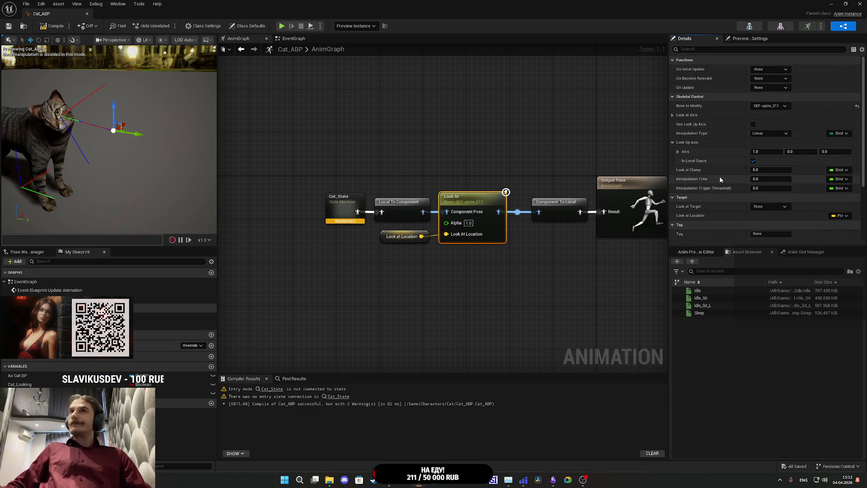
pyautogui.click(752, 125)
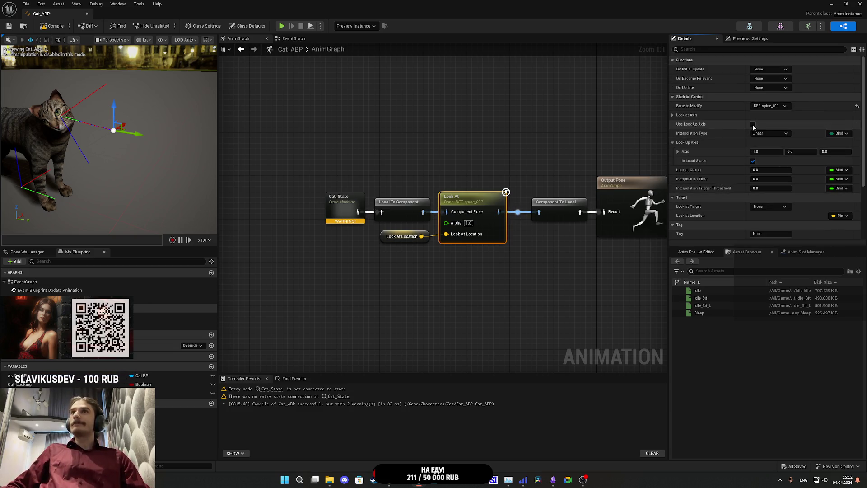
pyautogui.click(47, 27)
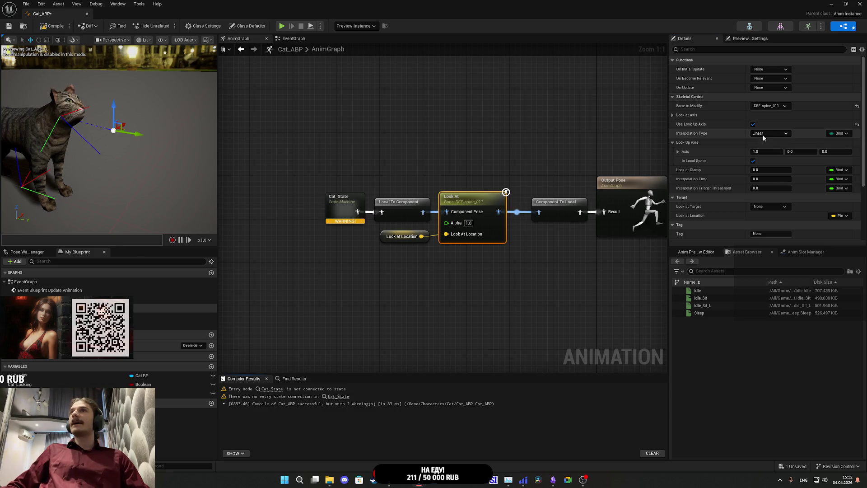
# Step: Turn Use Look Up Axis back off, enable In Local Space, expand Look at Axis and recompile
pyautogui.click(753, 161)
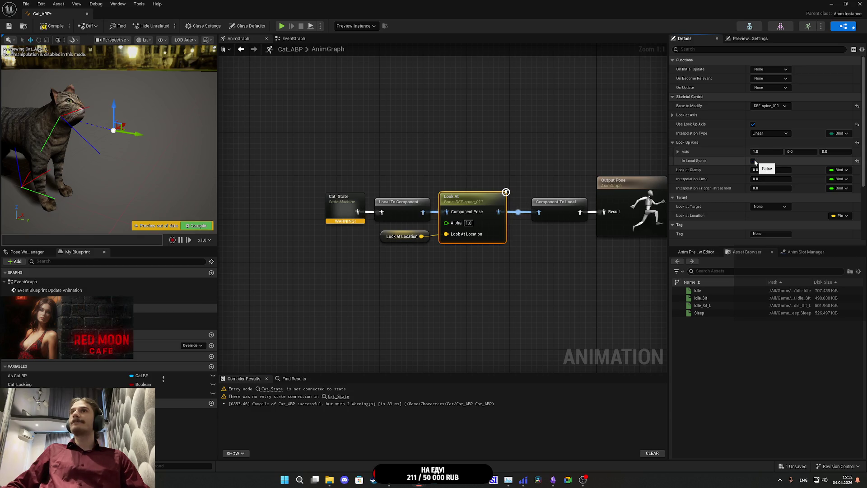
pyautogui.click(752, 124)
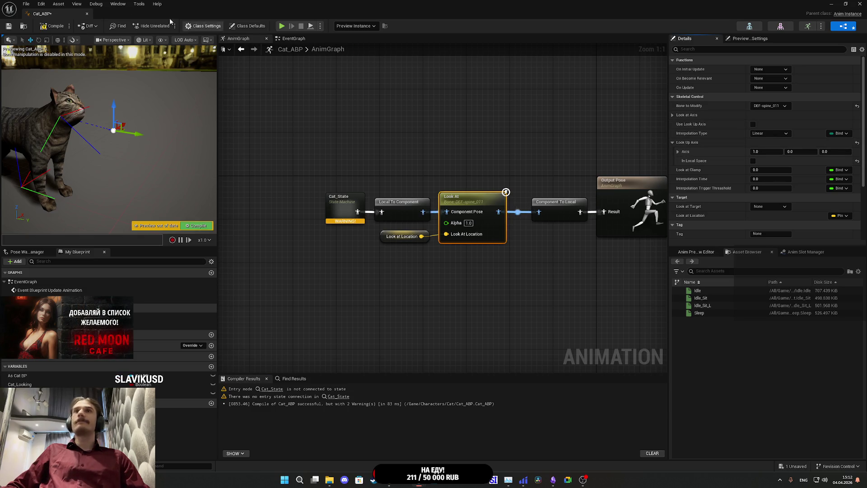
pyautogui.click(52, 27)
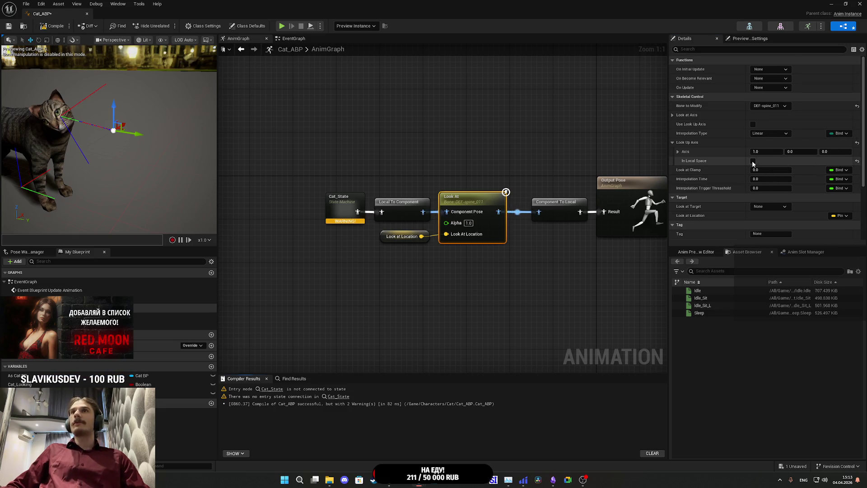
pyautogui.click(752, 162)
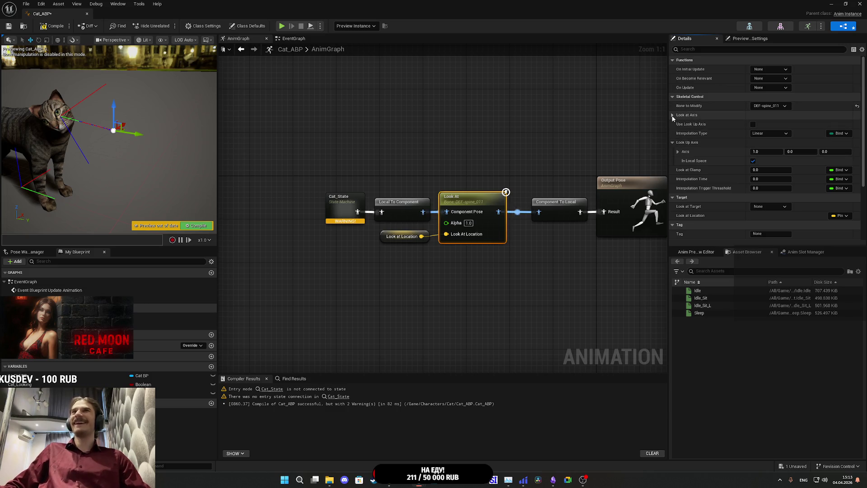
pyautogui.click(672, 115)
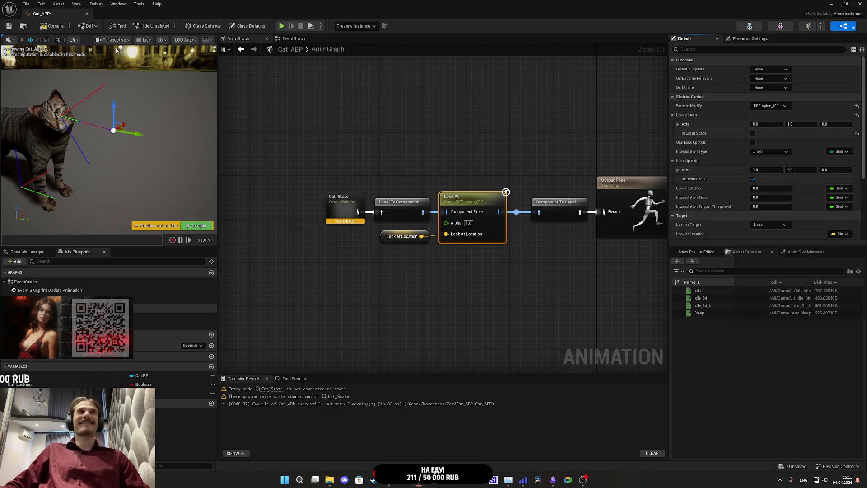
pyautogui.click(52, 26)
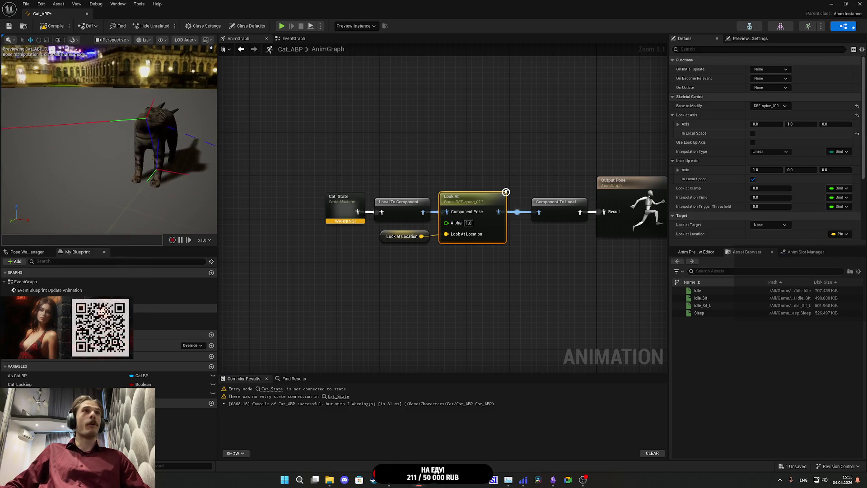
# Step: Fly the preview camera around the cat and check the look-at axis X, Y, Z components
pyautogui.press('w')
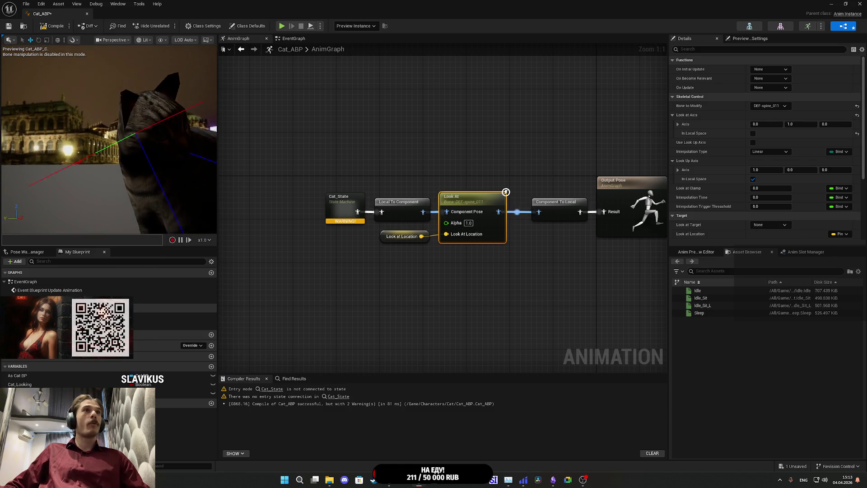
pyautogui.press('a')
pyautogui.press('s')
pyautogui.press('a')
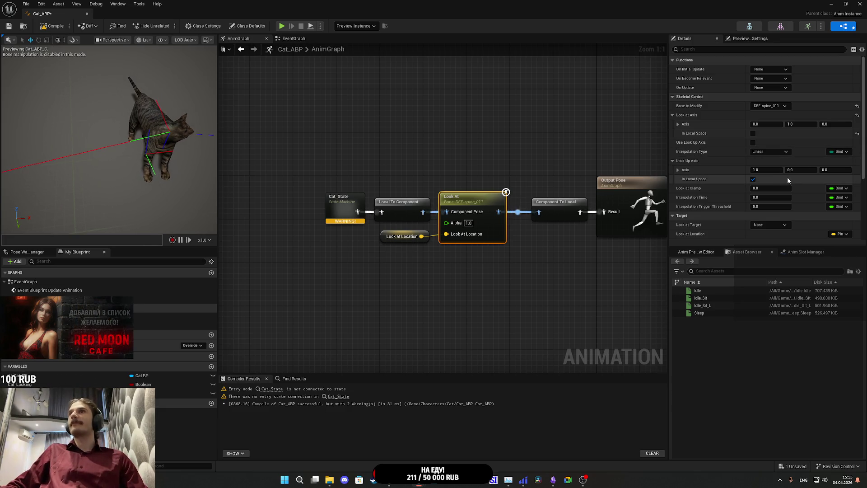
pyautogui.click(678, 124)
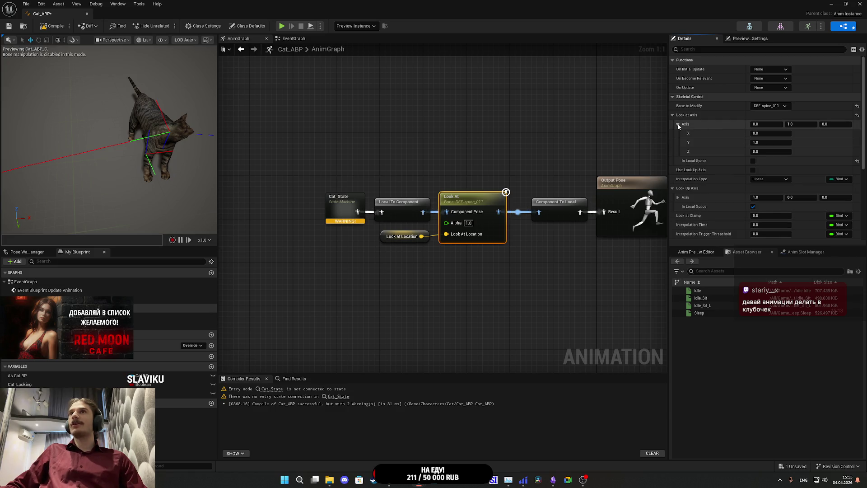
pyautogui.click(677, 124)
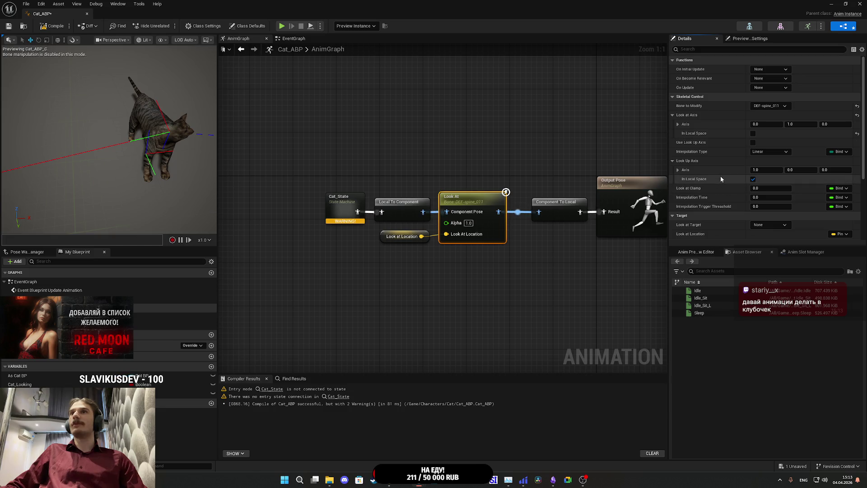
pyautogui.scroll(-3, 719, 176)
pyautogui.scroll(2, 721, 179)
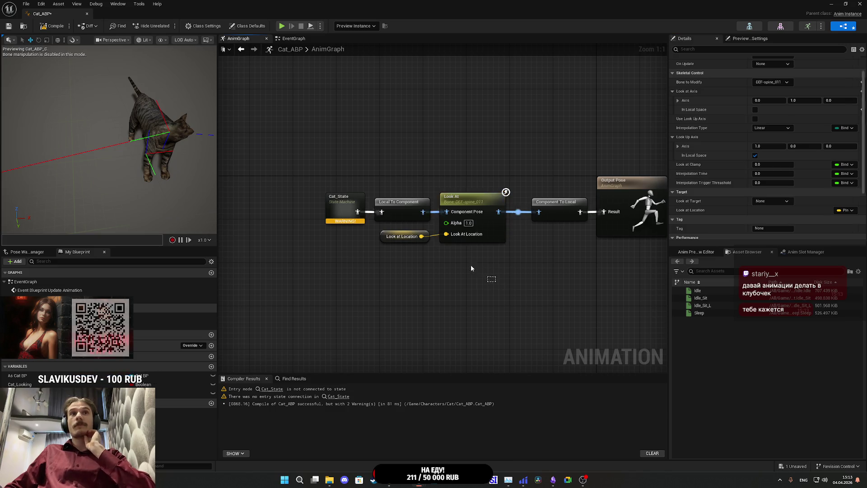
# Step: Shift the four AnimGraph nodes slightly right and frame the whole graph with Home
pyautogui.moveTo(481, 271); pyautogui.dragTo(340, 180)
pyautogui.moveTo(476, 202); pyautogui.dragTo(492, 202)
pyautogui.click(550, 168)
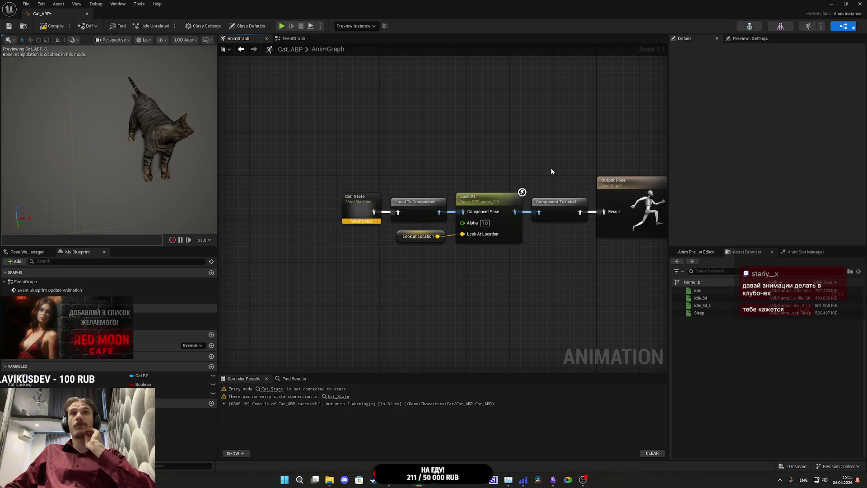
pyautogui.click(488, 198)
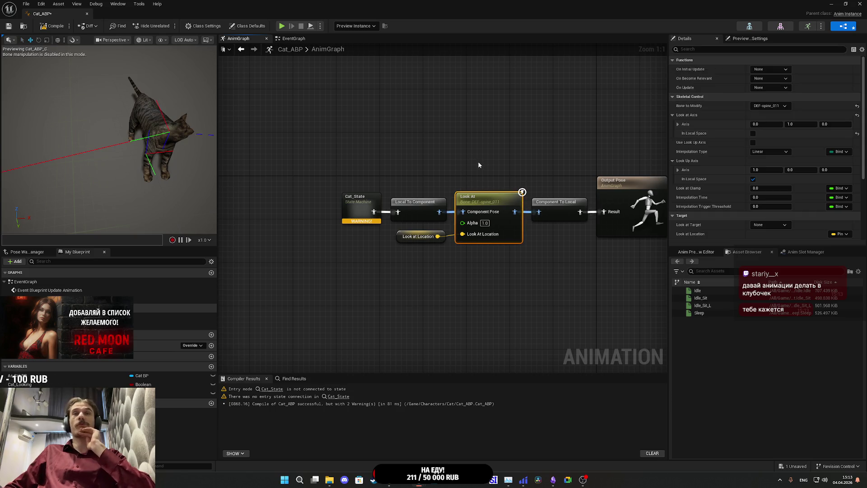
pyautogui.press('Home')
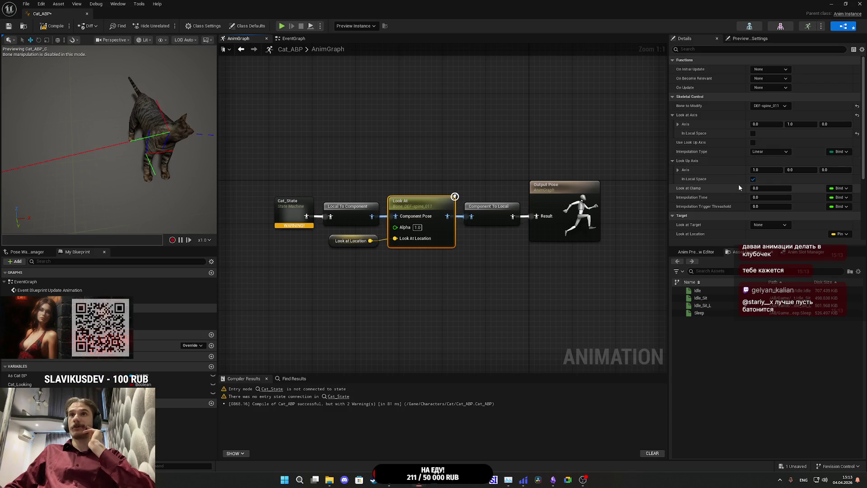
# Step: Set Look at Clamp to 45 and Interpolation Time to 0.5, then compile and save
pyautogui.click(769, 188)
pyautogui.moveTo(769, 188); pyautogui.dragTo(778, 189)
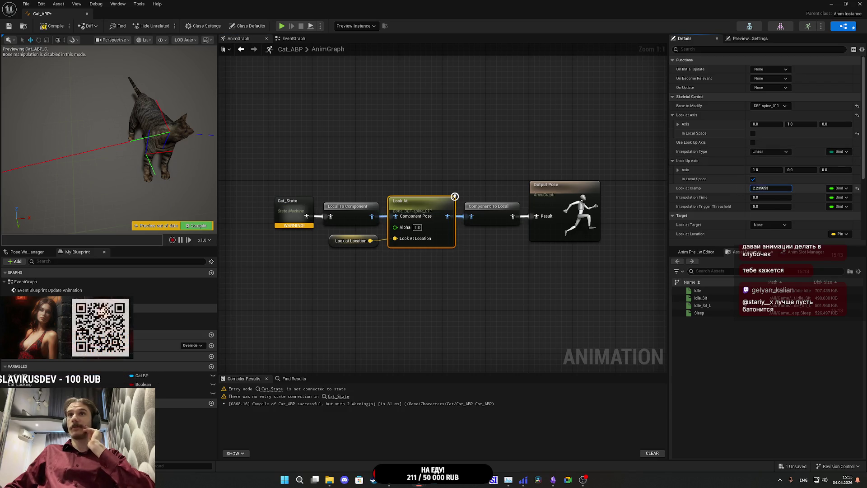
pyautogui.click(777, 189)
pyautogui.write('45')
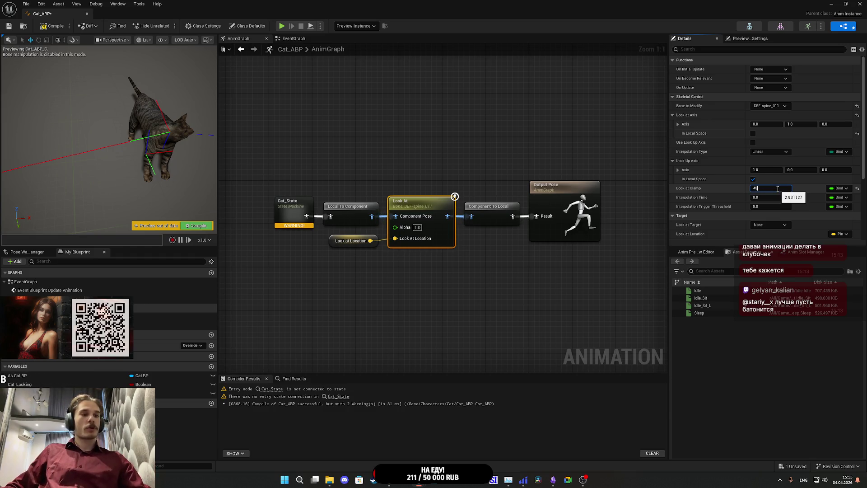
pyautogui.press('Return')
pyautogui.click(761, 197)
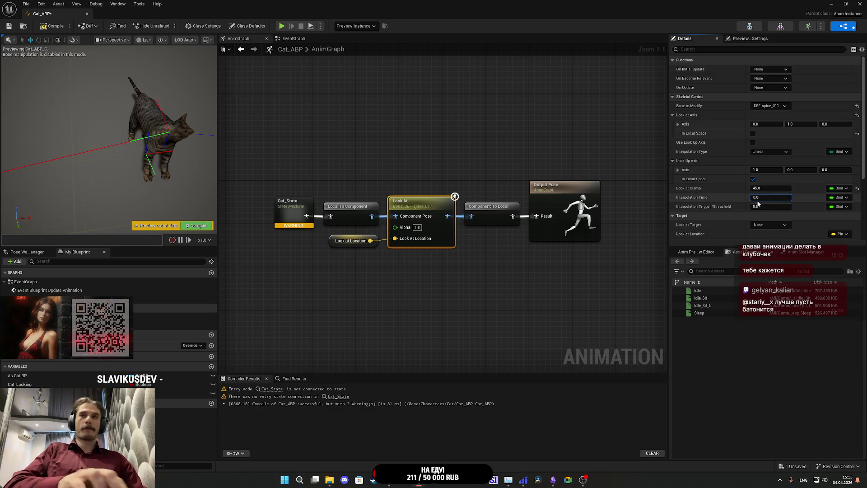
pyautogui.write('0.5')
pyautogui.press('Return')
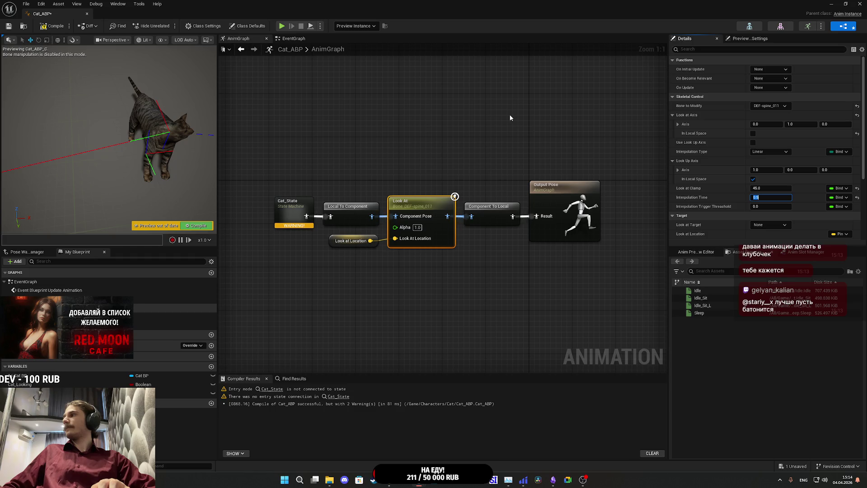
pyautogui.click(52, 25)
pyautogui.click(9, 27)
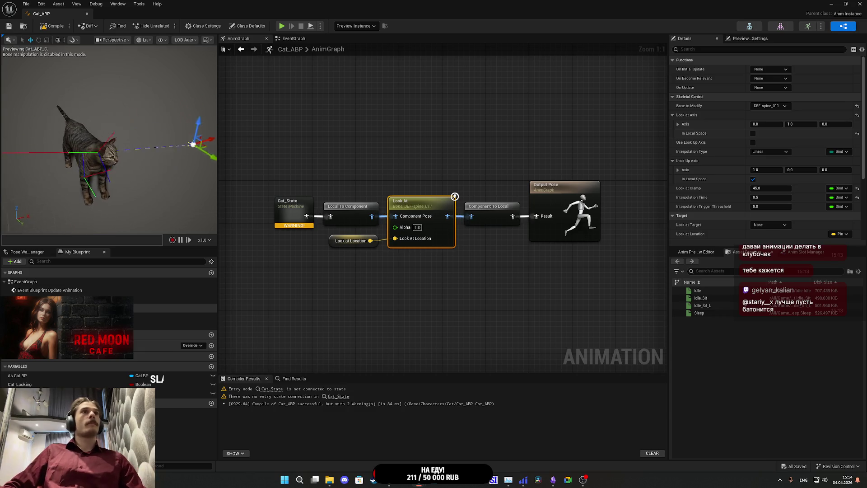
# Step: Recompile and save Cat_ABP with Look at Clamp at 75
pyautogui.moveTo(108, 135); pyautogui.dragTo(140, 117)
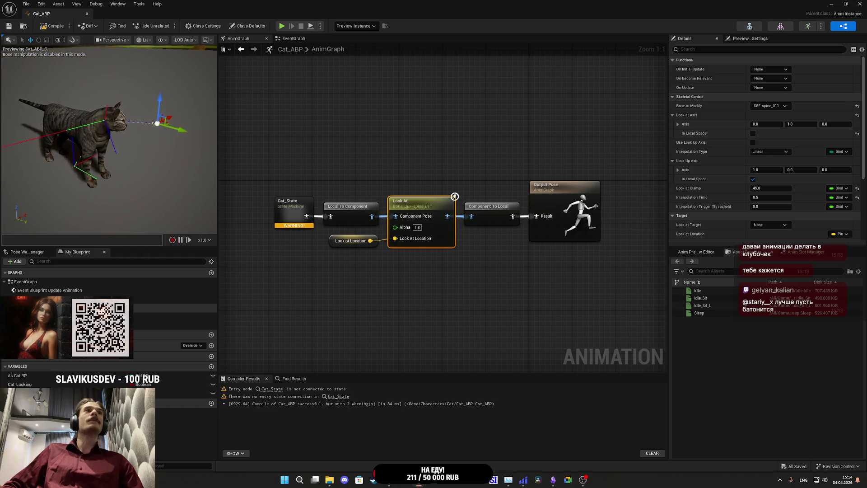
pyautogui.scroll(5, 108, 135)
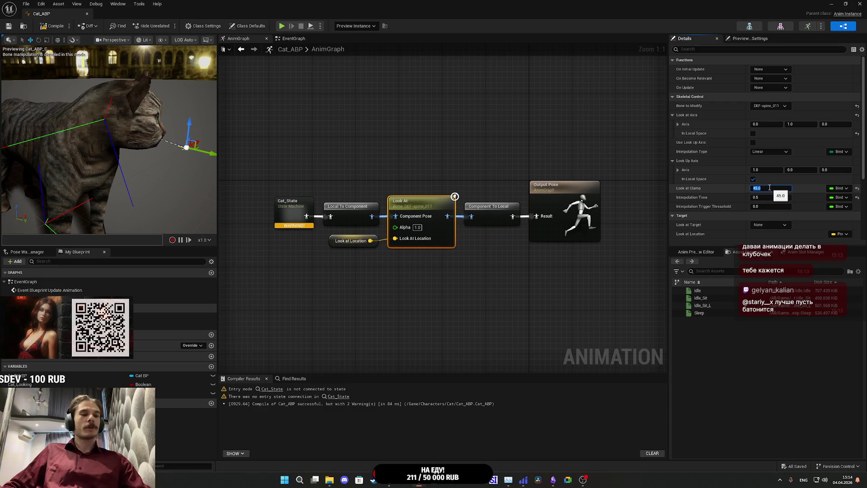
pyautogui.write('75')
pyautogui.click(51, 26)
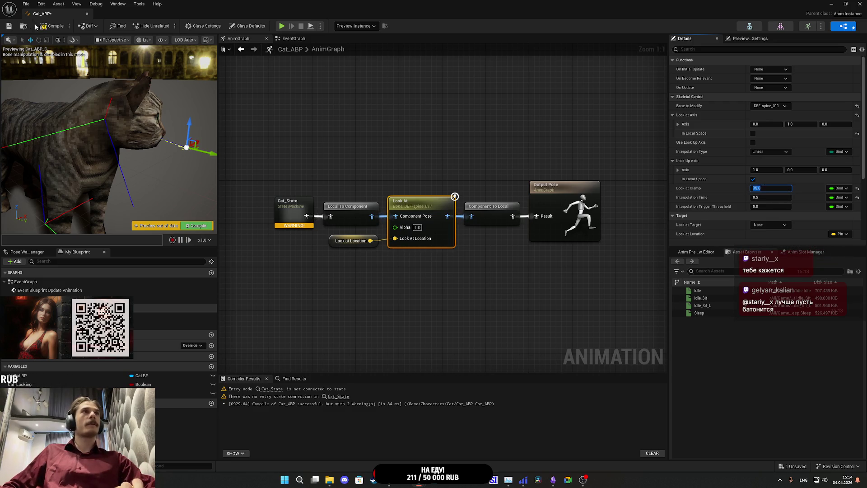
pyautogui.hotkey('ctrl', 's')
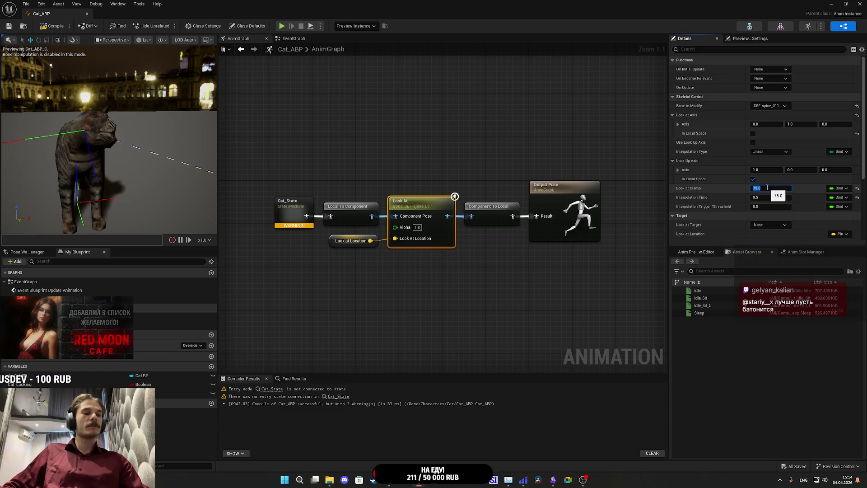
# Step: Commit a Look at Clamp of 65, then recompile and save Cat_ABP
pyautogui.press('Return')
pyautogui.click(45, 27)
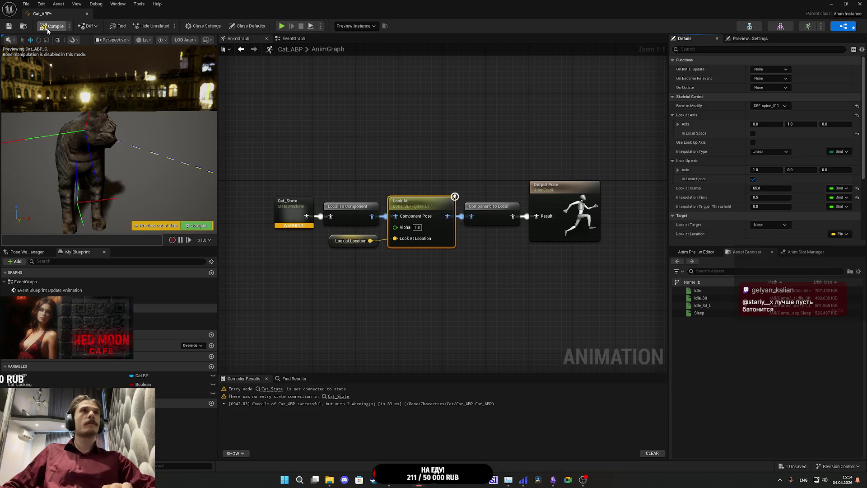
pyautogui.click(9, 25)
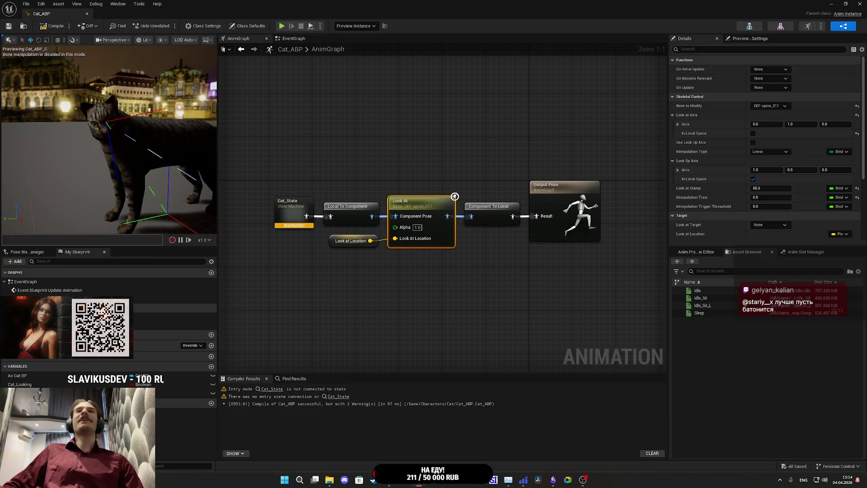
pyautogui.moveTo(98, 76)
pyautogui.mouseDown()
pyautogui.moveTo(88, 74)
pyautogui.moveTo(98, 77)
pyautogui.mouseUp()
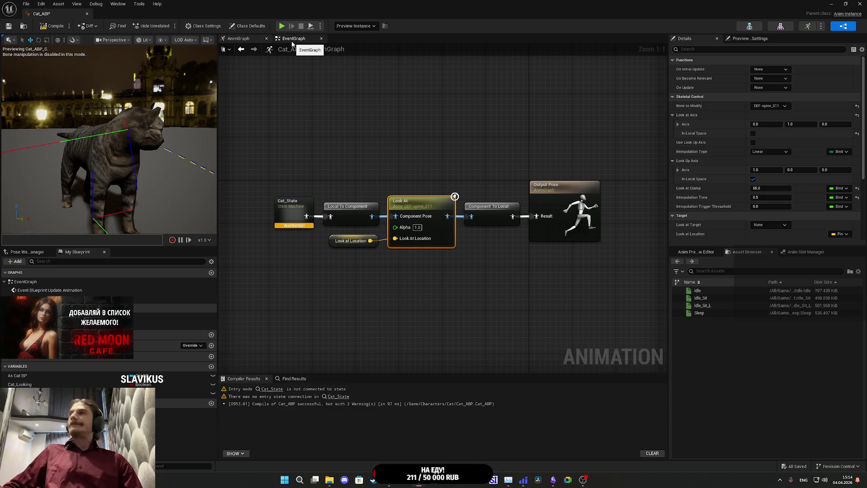
# Step: Switch to Cat_ABP's EventGraph and bring the Update Animation and As Cat BP nodes into view
pyautogui.click(291, 40)
pyautogui.moveTo(435, 151)
pyautogui.mouseDown()
pyautogui.moveTo(327, 184)
pyautogui.moveTo(346, 186)
pyautogui.mouseUp()
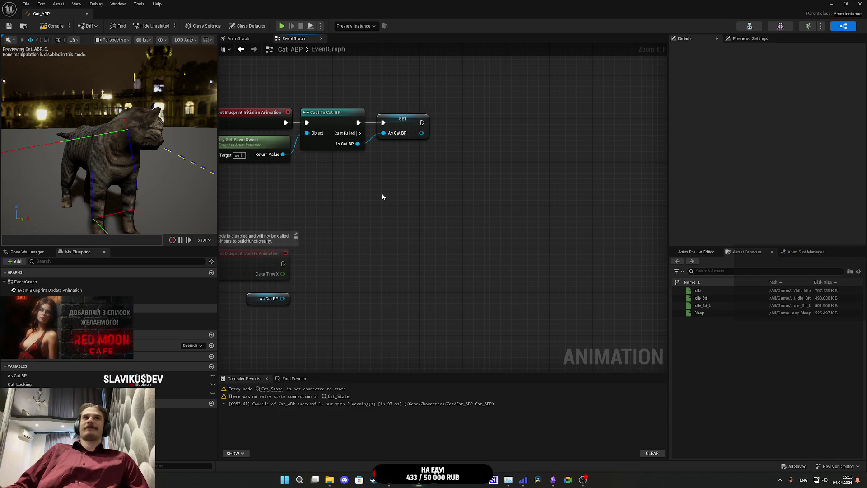
pyautogui.moveTo(383, 193)
pyautogui.mouseDown()
pyautogui.moveTo(433, 188)
pyautogui.moveTo(470, 239)
pyautogui.moveTo(356, 204)
pyautogui.moveTo(364, 233)
pyautogui.moveTo(338, 239)
pyautogui.mouseUp()
pyautogui.click(423, 229)
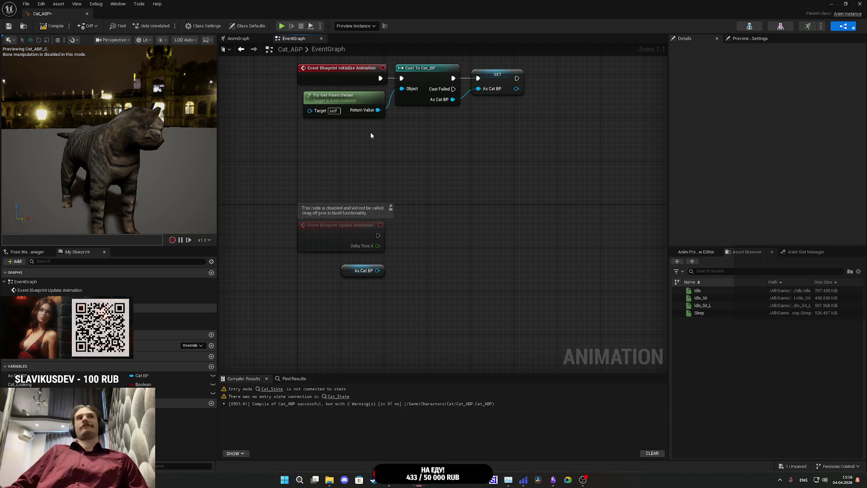
# Step: Recompile and save Cat_ABP, adjusting the EventGraph and preview views
pyautogui.click(52, 27)
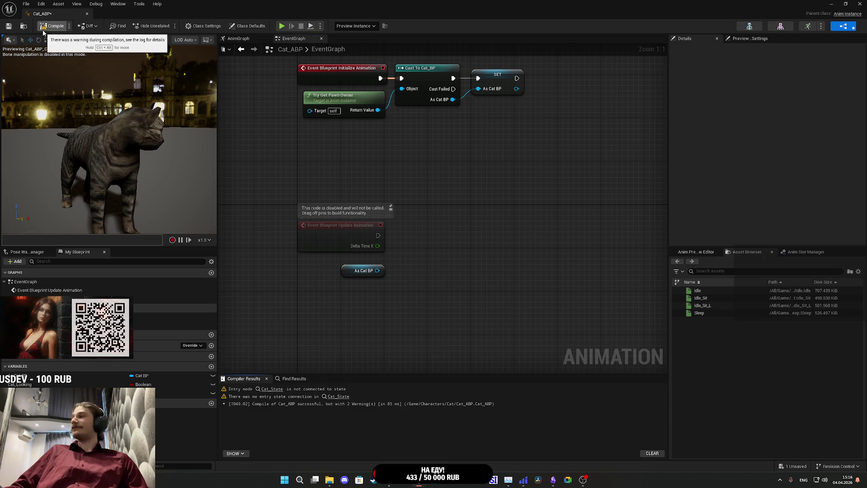
pyautogui.click(9, 26)
pyautogui.moveTo(384, 174); pyautogui.dragTo(367, 191)
pyautogui.moveTo(166, 177); pyautogui.dragTo(221, 177)
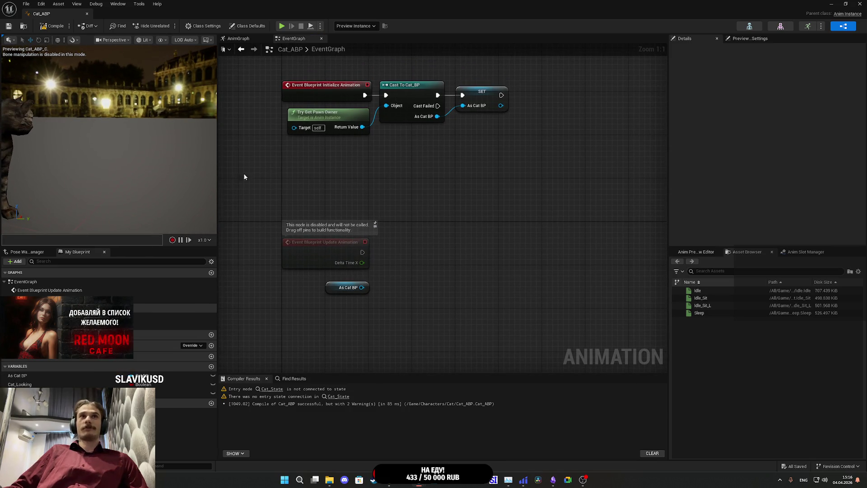
# Step: Nudge the As Cat BP getter slightly upward below Update Animation and deselect it
pyautogui.moveTo(431, 149); pyautogui.dragTo(393, 180)
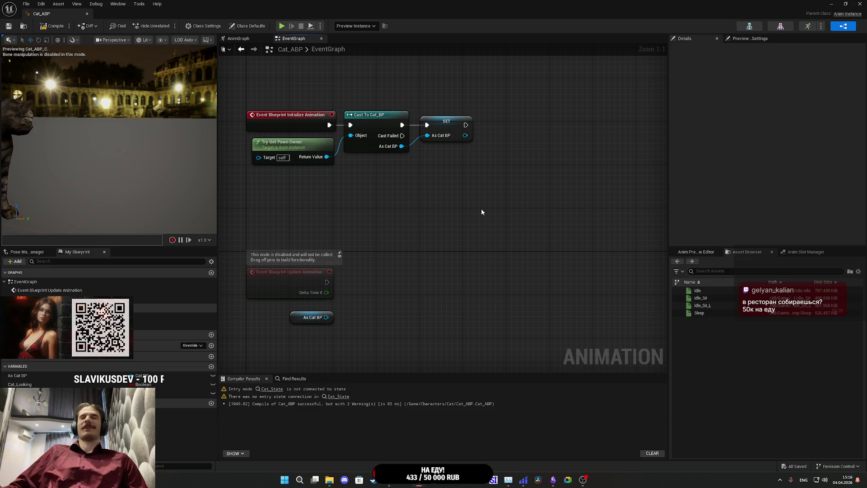
pyautogui.moveTo(481, 209)
pyautogui.mouseDown()
pyautogui.moveTo(446, 202)
pyautogui.moveTo(429, 211)
pyautogui.moveTo(524, 138)
pyautogui.mouseUp()
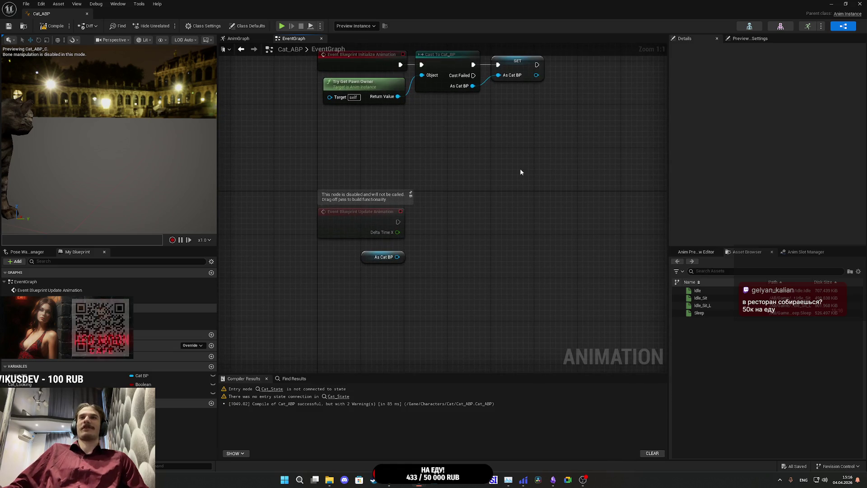
pyautogui.moveTo(368, 258); pyautogui.dragTo(368, 253)
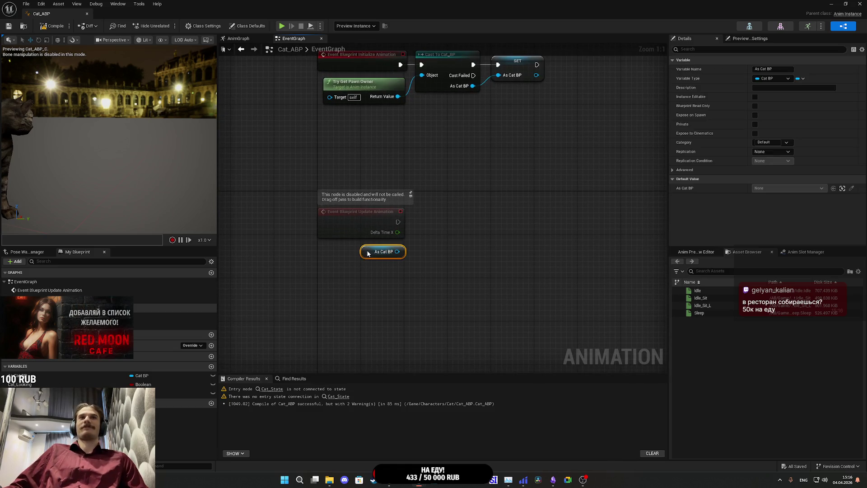
pyautogui.click(451, 232)
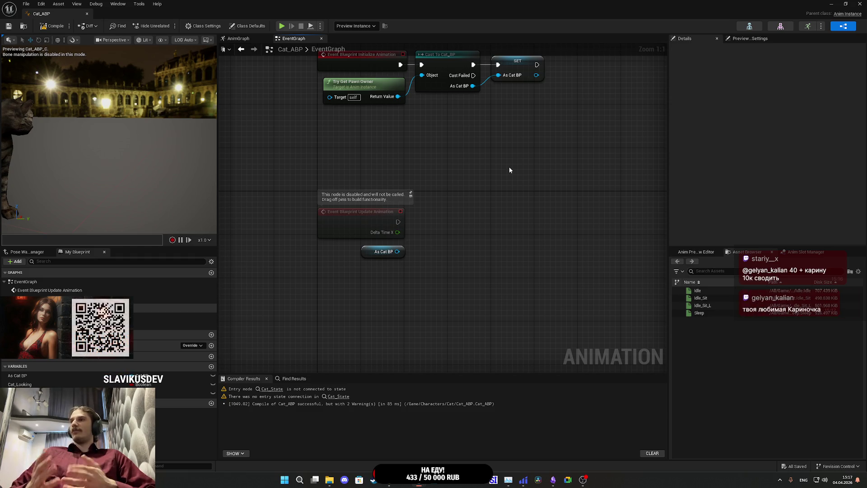
# Step: In Chrome, close the Sea of Corpses video tab, leaving the Hela soundtrack playing
pyautogui.moveTo(388, 479)
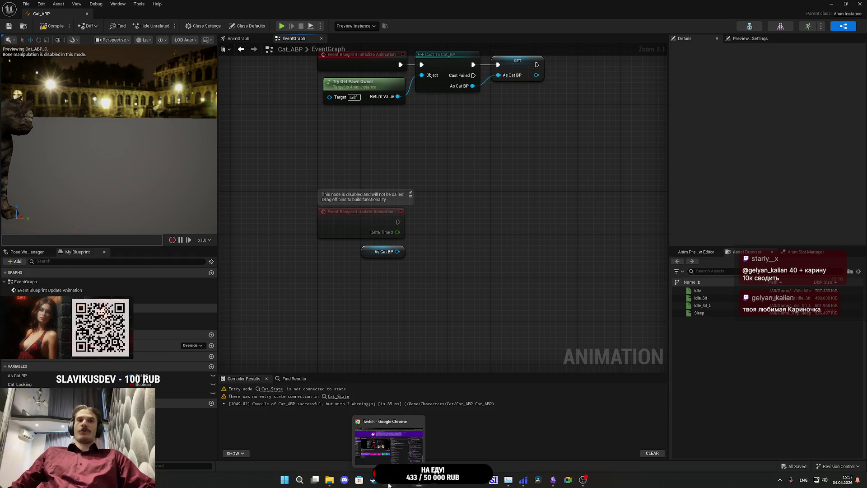
pyautogui.click(404, 444)
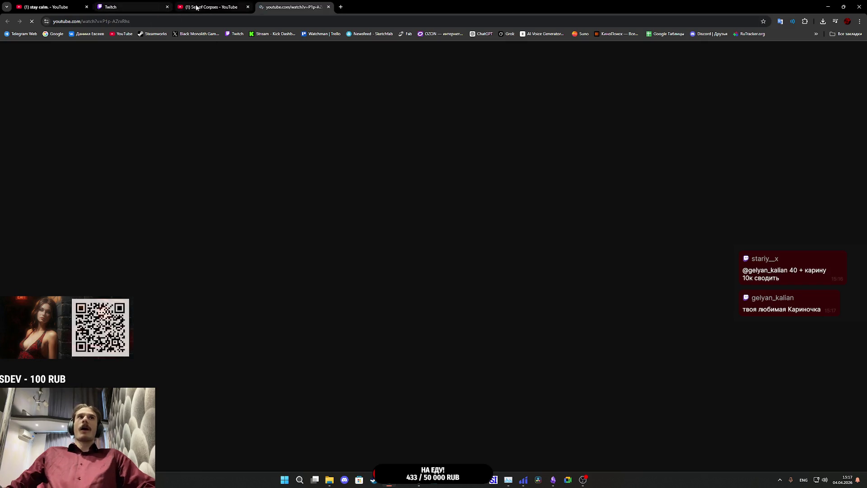
pyautogui.click(208, 4)
pyautogui.middleClick(208, 3)
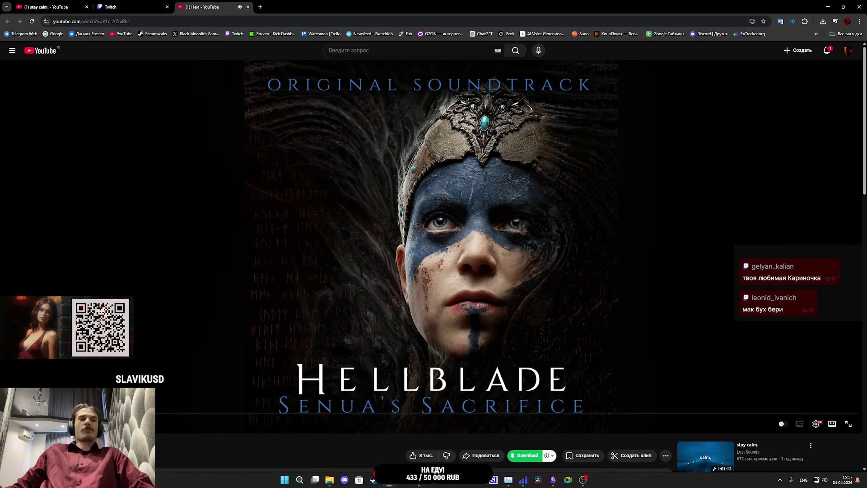
# Step: Check the Twitch stream manager, then return to the Cat_ABP editor in Unreal
pyautogui.click(137, 5)
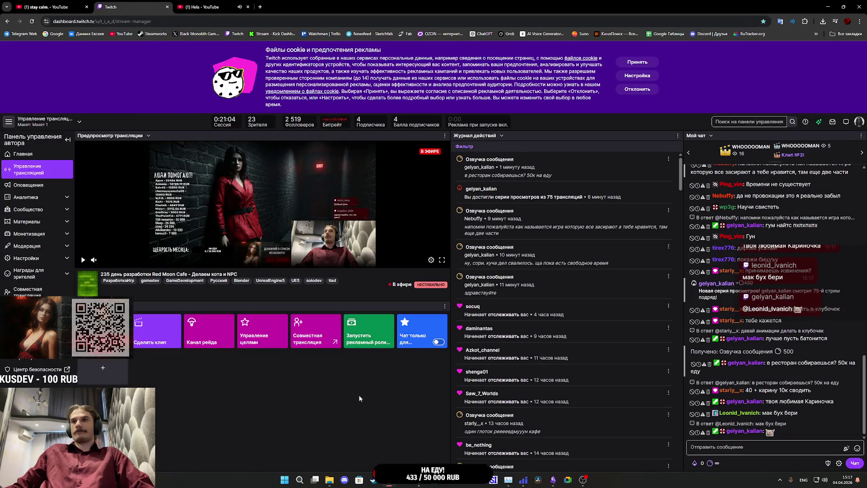
pyautogui.moveTo(418, 480)
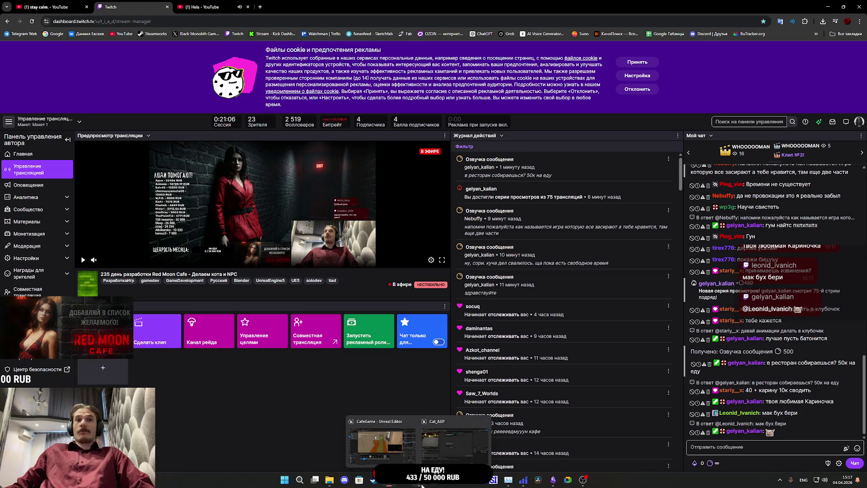
pyautogui.click(455, 448)
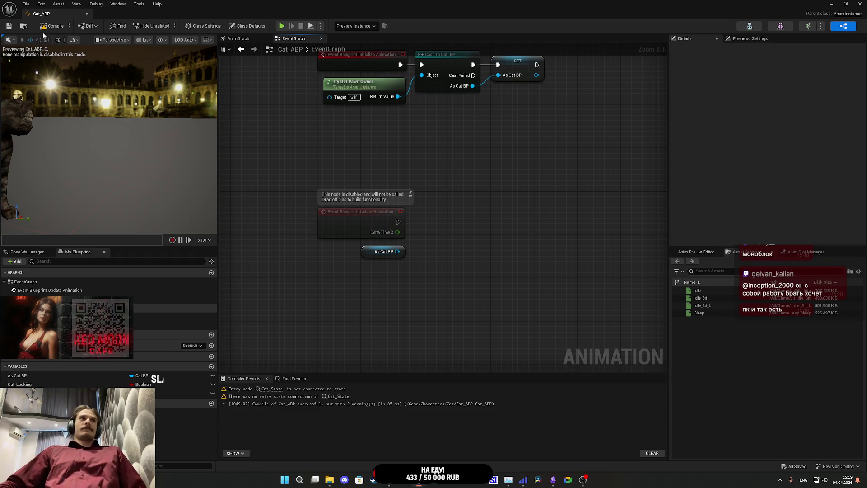
# Step: Rotate the Cat_ABP preview camera to show the whole cat, then return to the main level editor
pyautogui.moveTo(108, 142); pyautogui.dragTo(68, 143)
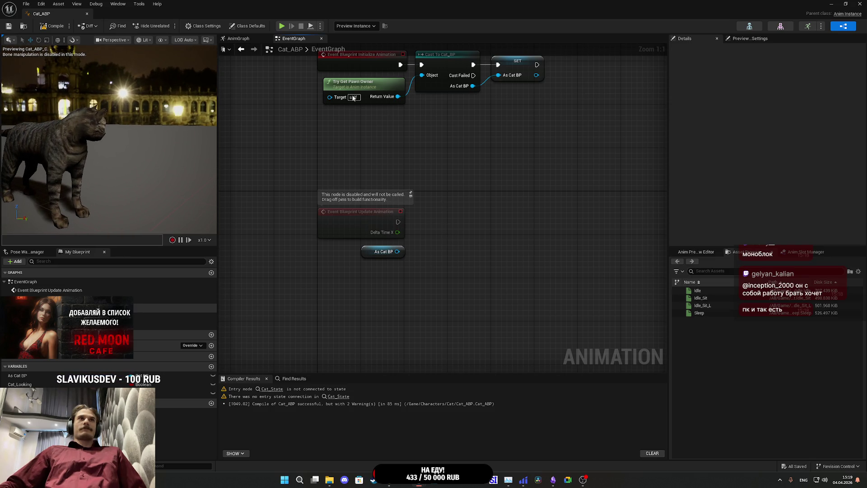
pyautogui.click(831, 4)
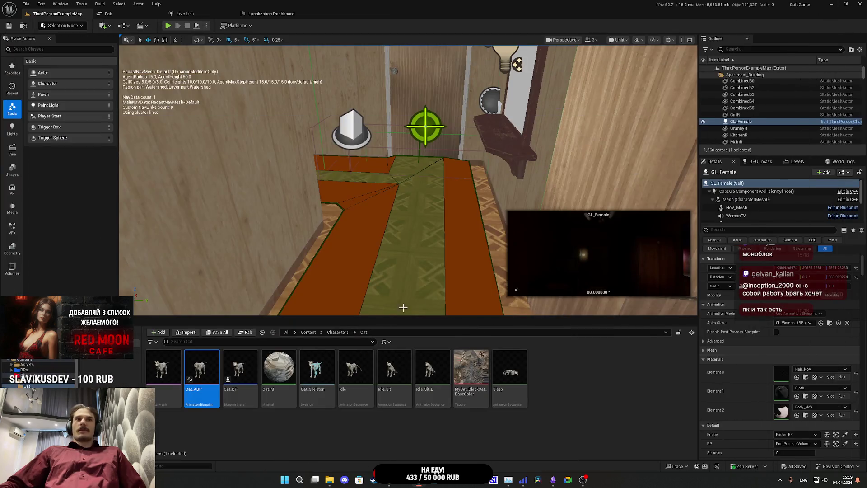
# Step: Open Cat_BP, add a Boolean variable named Looking?, then compile and save it
pyautogui.doubleClick(252, 372)
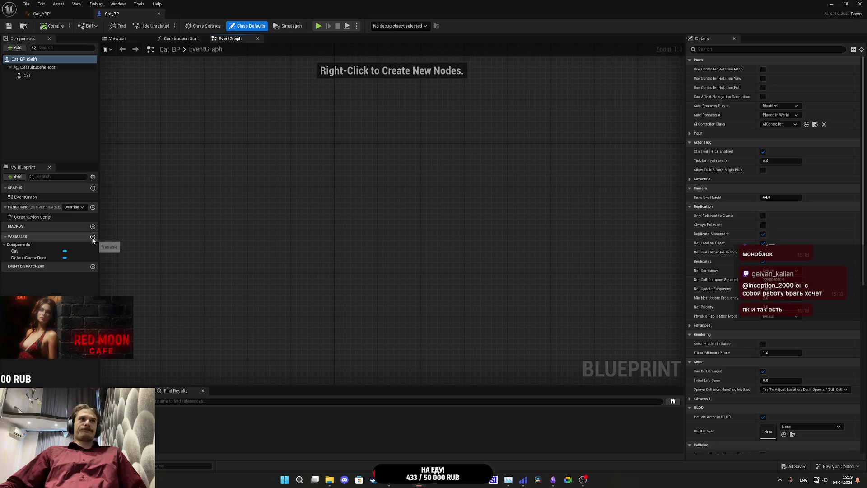
pyautogui.click(92, 236)
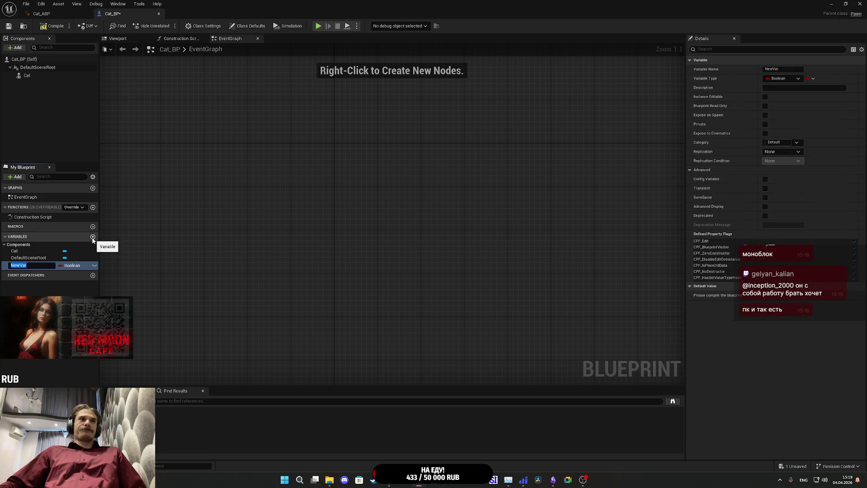
pyautogui.write('S')
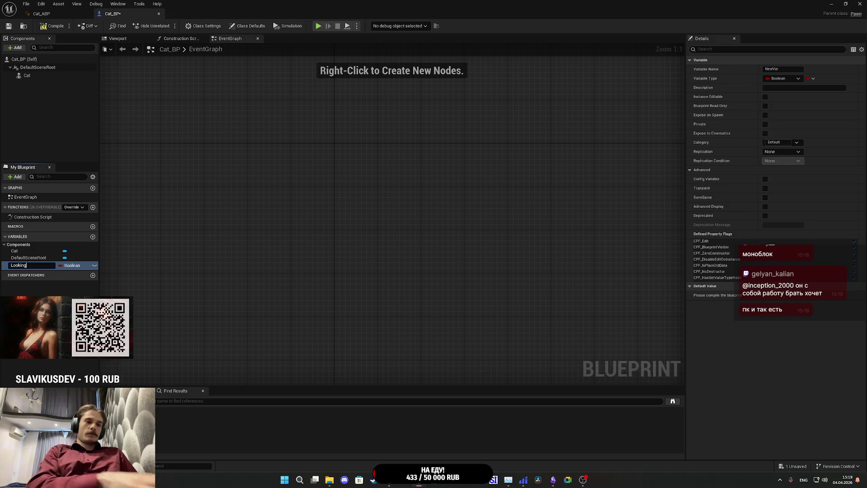
pyautogui.write('?')
pyautogui.press('Return')
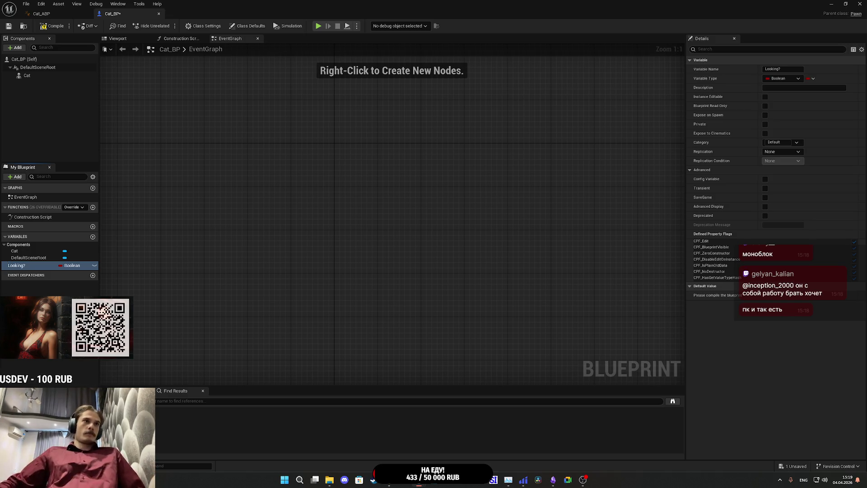
pyautogui.click(54, 26)
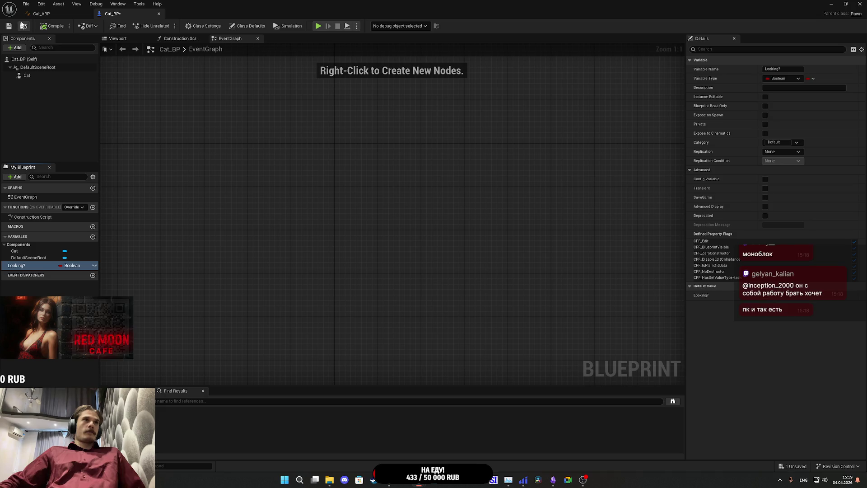
pyautogui.click(8, 25)
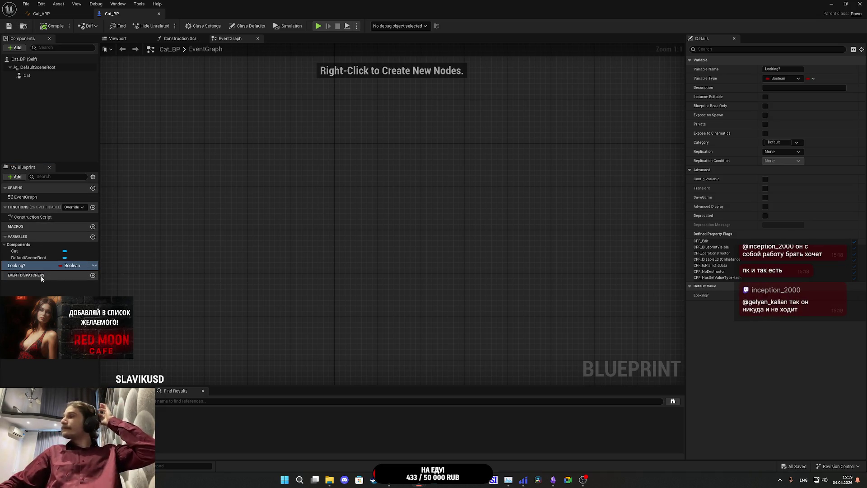
# Step: In Cat_ABP, get Looking? from As Cat BP and feed it into a SET Cat_Looking node
pyautogui.click(41, 14)
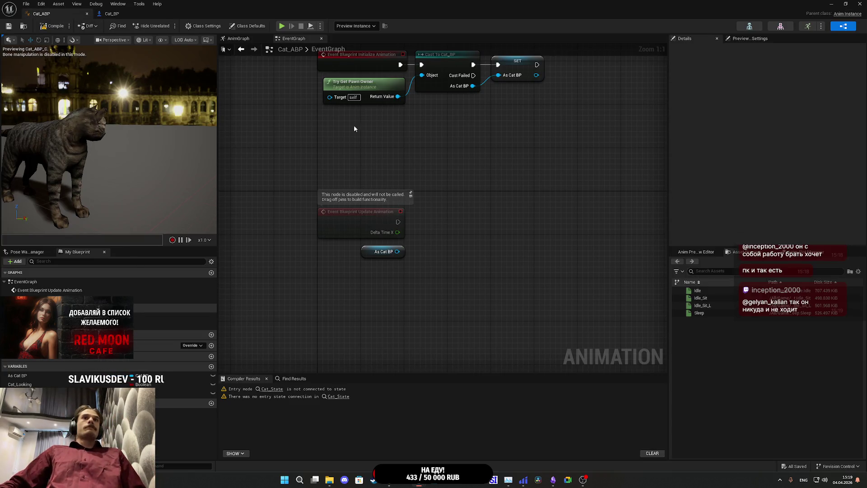
pyautogui.moveTo(397, 252); pyautogui.dragTo(411, 273)
pyautogui.write('g')
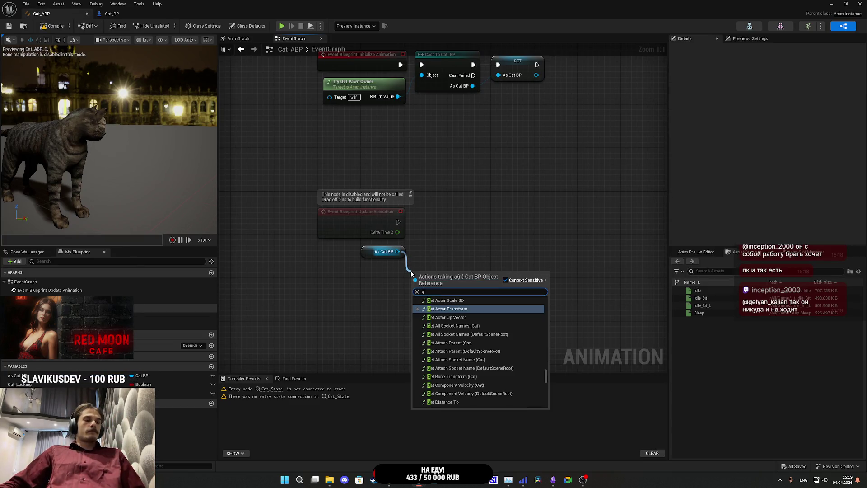
pyautogui.write('et looking')
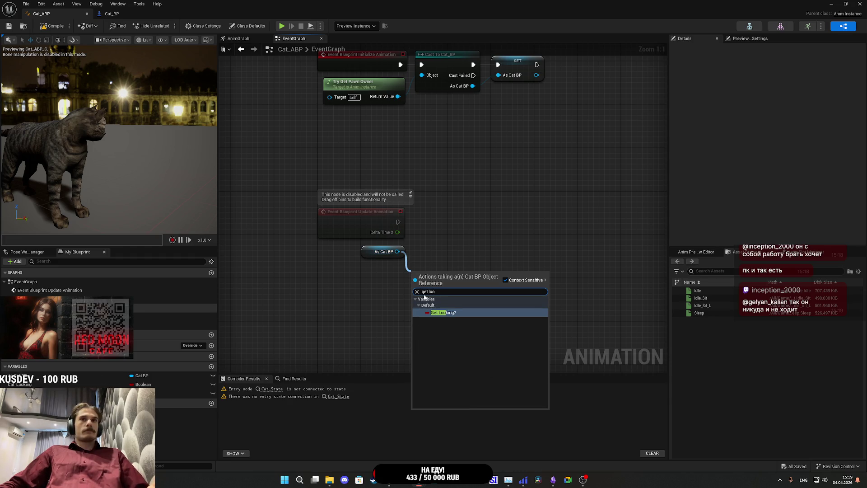
pyautogui.click(450, 314)
pyautogui.moveTo(468, 273)
pyautogui.mouseDown()
pyautogui.moveTo(445, 251)
pyautogui.moveTo(443, 258)
pyautogui.mouseUp()
pyautogui.press('Escape')
pyautogui.moveTo(27, 384)
pyautogui.mouseDown()
pyautogui.moveTo(423, 236)
pyautogui.moveTo(397, 222)
pyautogui.moveTo(451, 247)
pyautogui.moveTo(470, 277)
pyautogui.moveTo(448, 257)
pyautogui.moveTo(373, 256)
pyautogui.mouseUp()
pyautogui.click(444, 302)
# Step: Add a Branch node after SET Cat_Looking, using Cat Looking as its condition
pyautogui.click(442, 273)
pyautogui.moveTo(471, 232)
pyautogui.mouseDown()
pyautogui.moveTo(514, 241)
pyautogui.moveTo(513, 220)
pyautogui.mouseUp()
pyautogui.write('bra')
pyautogui.click(521, 294)
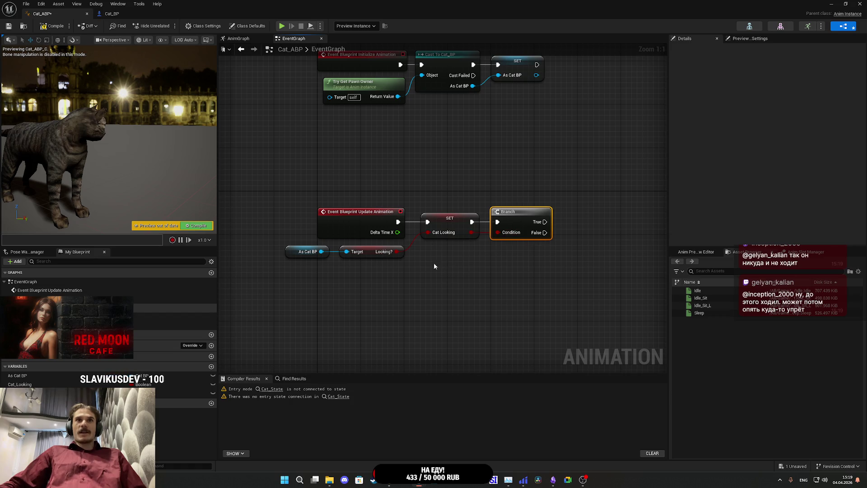
# Step: Attach a SET Look At Location node to the Branch's True pin, then go back to Cat_BP
pyautogui.click(113, 392)
pyautogui.moveTo(113, 392)
pyautogui.mouseDown()
pyautogui.moveTo(535, 253)
pyautogui.moveTo(547, 223)
pyautogui.mouseUp()
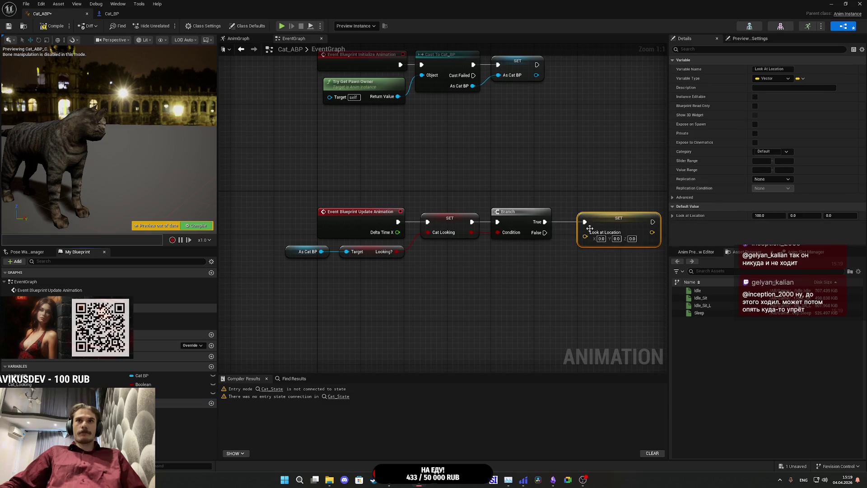
pyautogui.moveTo(619, 222); pyautogui.dragTo(603, 221)
pyautogui.moveTo(556, 279); pyautogui.dragTo(516, 278)
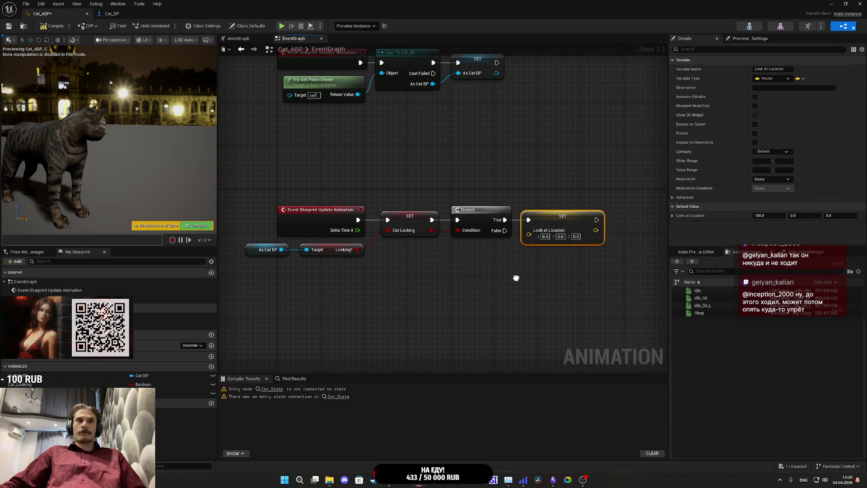
pyautogui.click(92, 14)
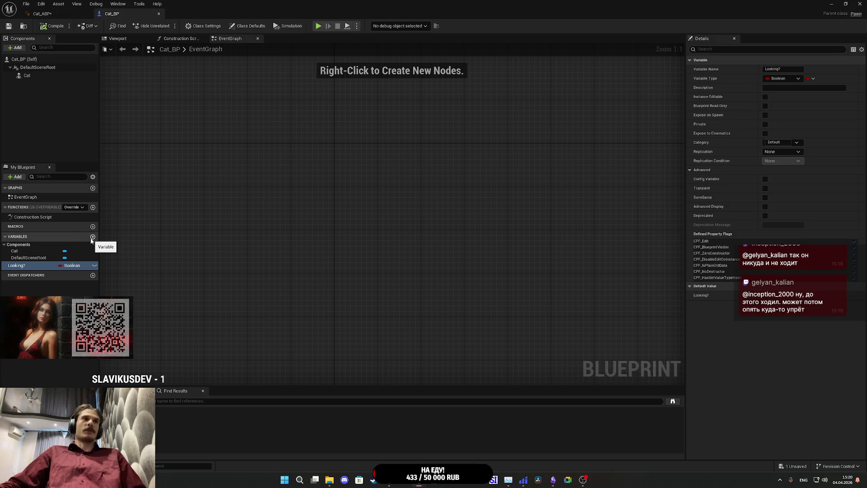
# Step: Switch Cat_BP from its empty EventGraph to the Viewport showing the cat model
pyautogui.moveTo(201, 202); pyautogui.dragTo(220, 266)
pyautogui.click(116, 38)
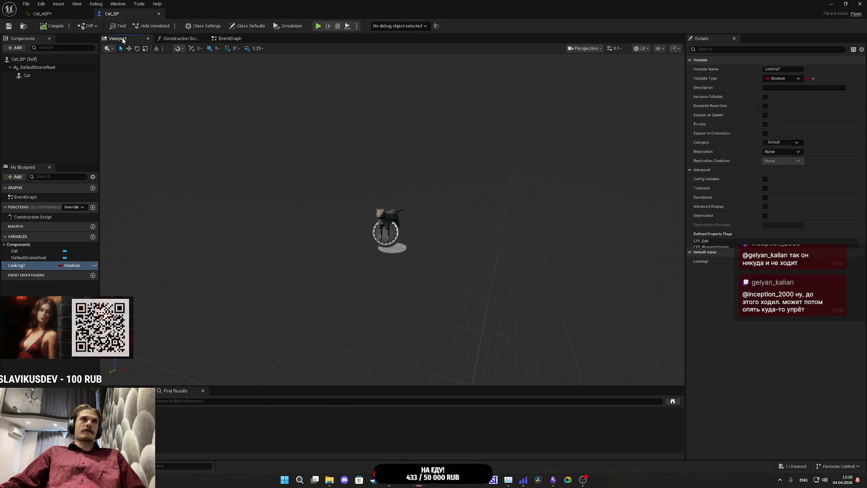
# Step: Add a Sphere Collision component to Cat_BP with Sphere Radius 250 and compile
pyautogui.click(18, 48)
pyautogui.write('sph')
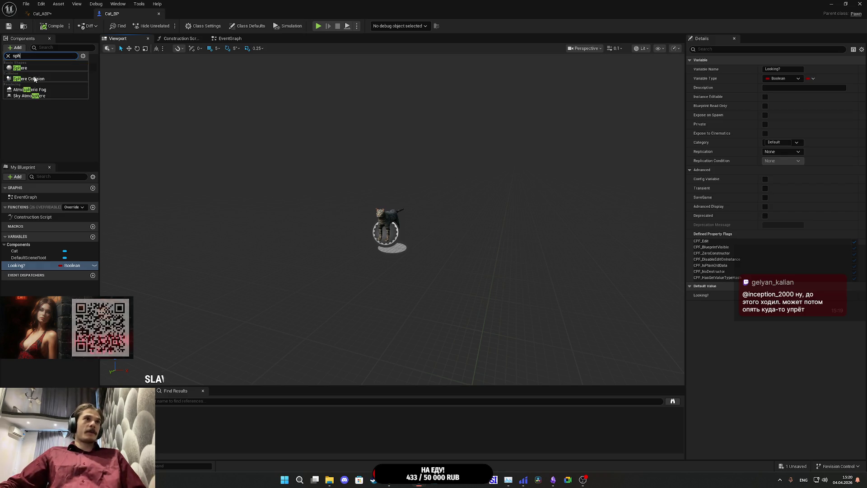
pyautogui.click(33, 79)
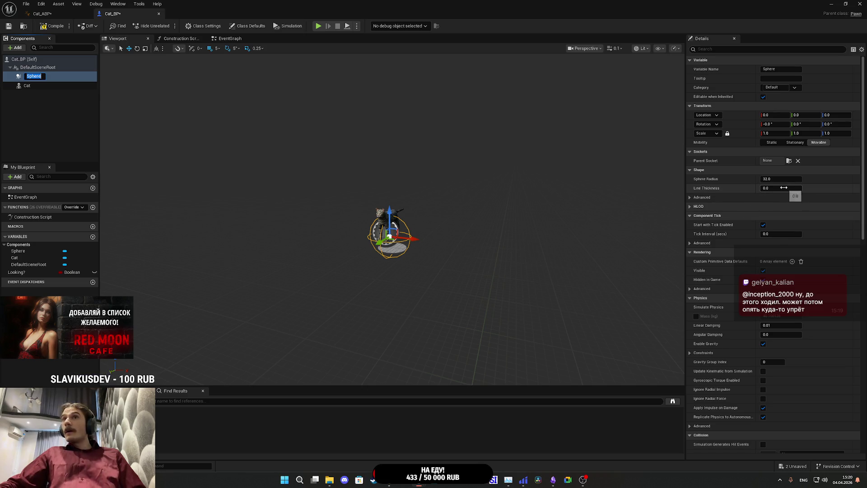
pyautogui.moveTo(781, 179); pyautogui.dragTo(844, 179)
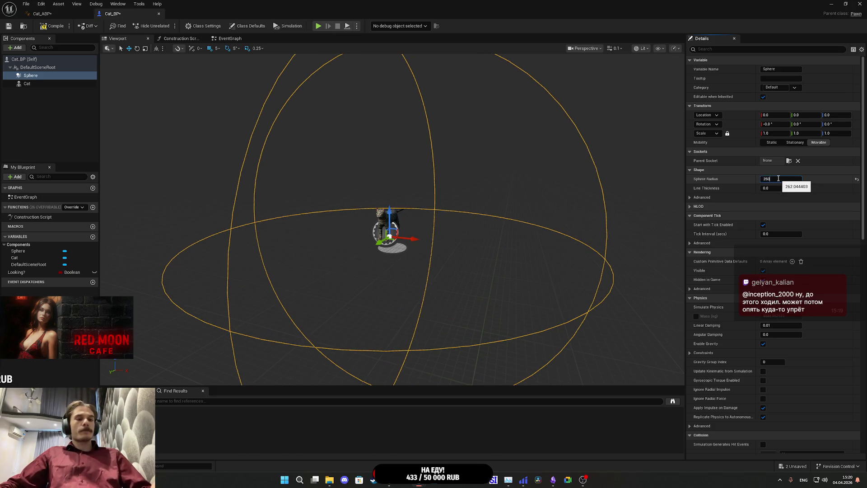
pyautogui.press('Return')
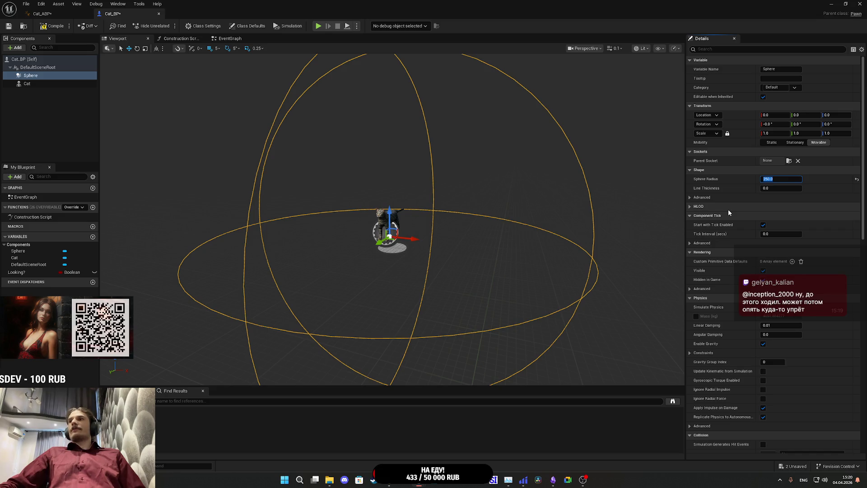
pyautogui.click(52, 26)
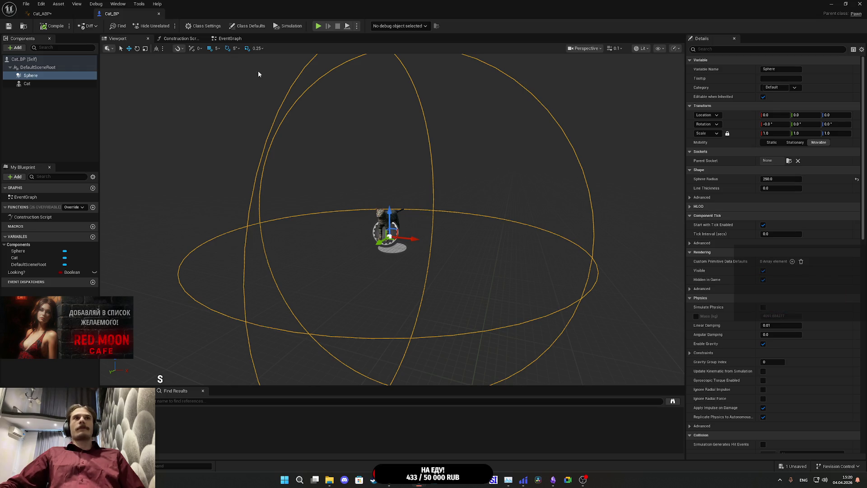
pyautogui.click(228, 38)
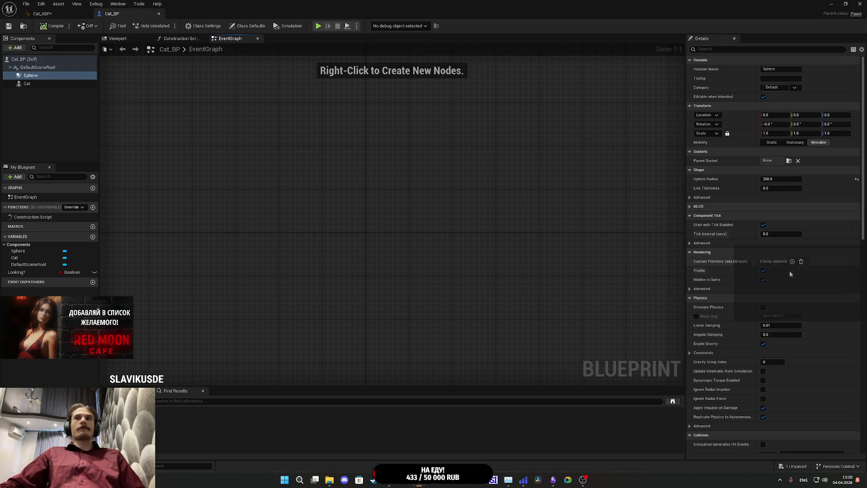
# Step: Set the Sphere's collision preset to Trigger, save, and add its On Component Begin Overlap event
pyautogui.scroll(-4, 739, 295)
pyautogui.click(780, 317)
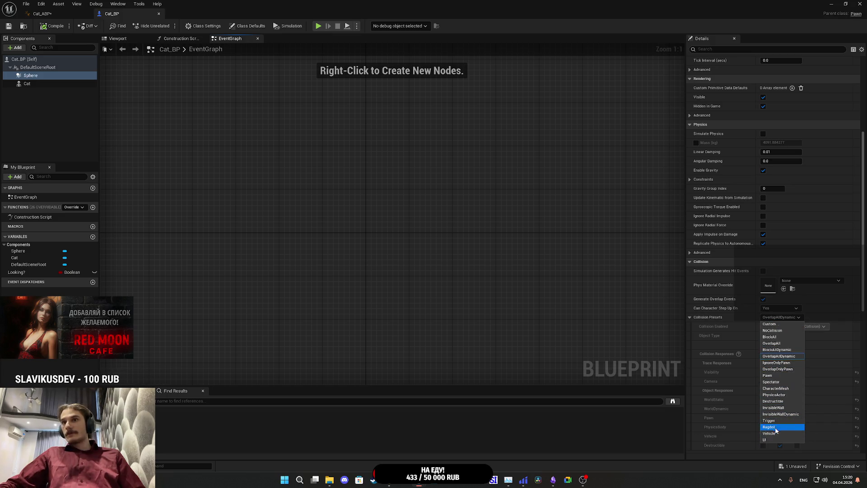
pyautogui.click(769, 421)
pyautogui.click(8, 27)
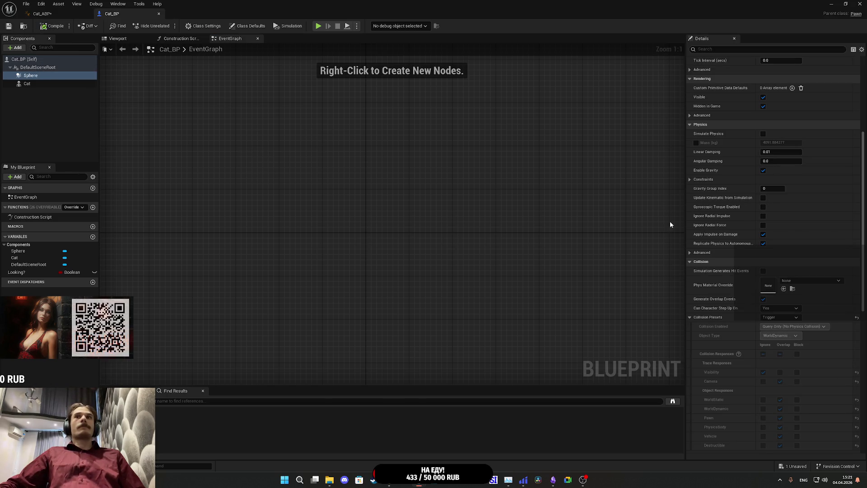
pyautogui.scroll(-10, 729, 304)
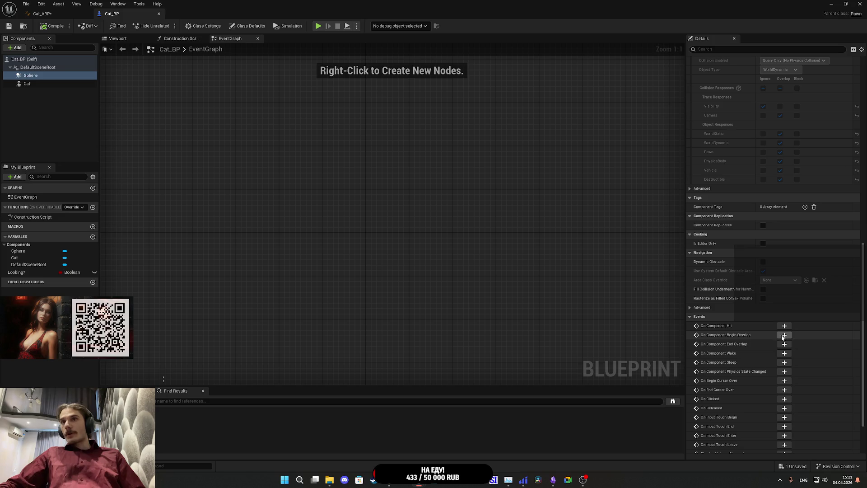
pyautogui.click(781, 337)
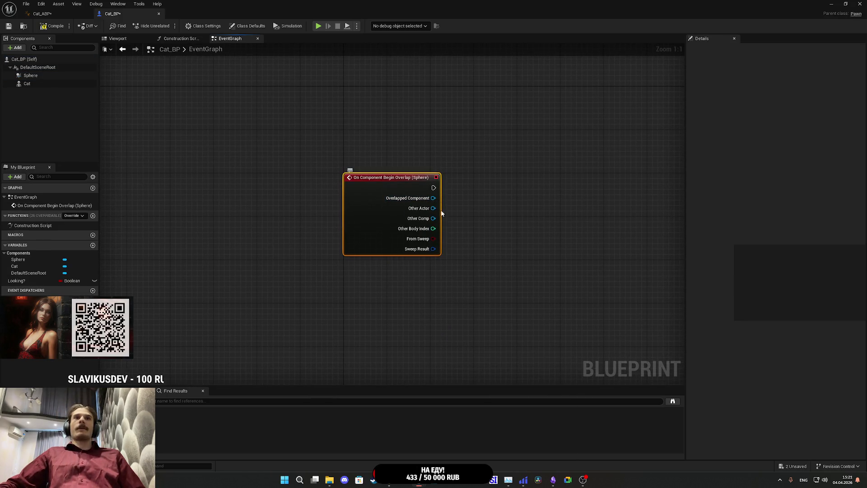
# Step: Cast the overlap event's Other Actor to ThirdPersonCharacter and position the cast node
pyautogui.moveTo(478, 213); pyautogui.dragTo(478, 214)
pyautogui.write('cast')
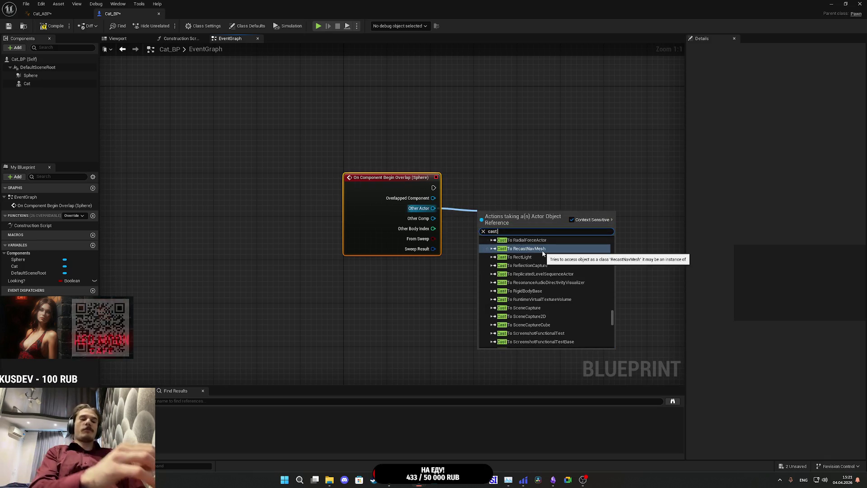
pyautogui.write(' th')
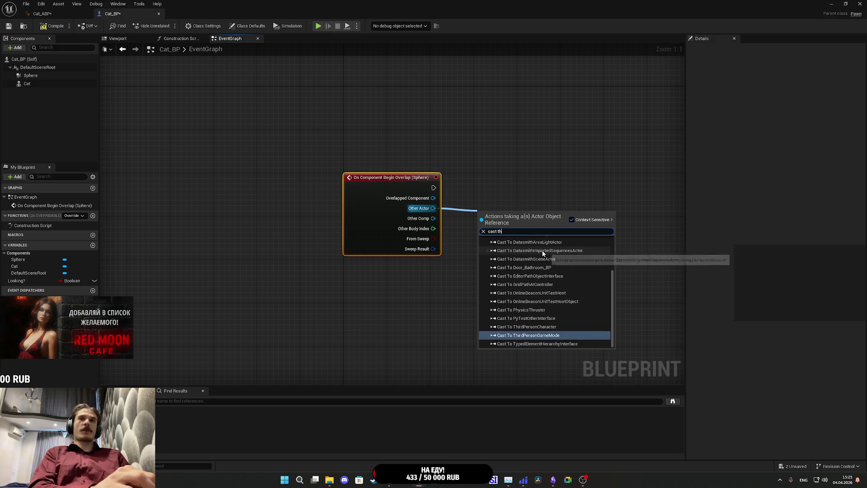
pyautogui.click(538, 320)
pyautogui.moveTo(525, 214); pyautogui.dragTo(502, 181)
pyautogui.click(564, 161)
pyautogui.moveTo(565, 161); pyautogui.dragTo(358, 147)
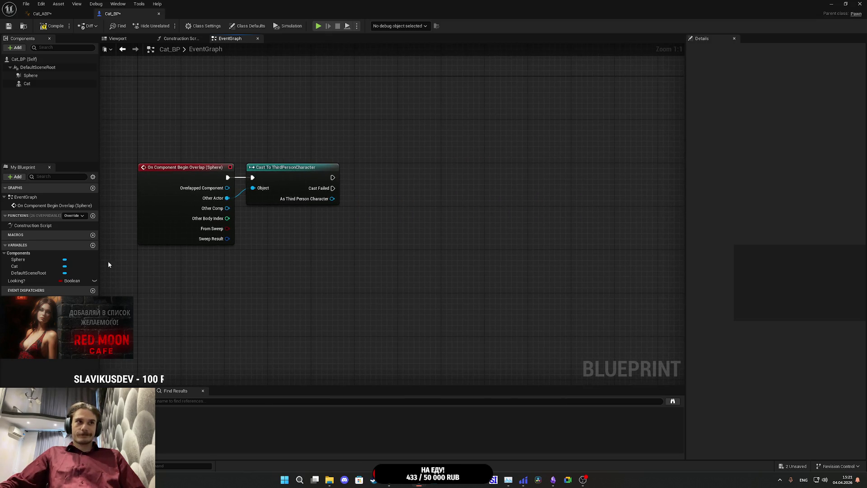
# Step: Get Camera Boom from As Third Person Character and place it under the cast node
pyautogui.moveTo(332, 199); pyautogui.dragTo(351, 216)
pyautogui.write('get')
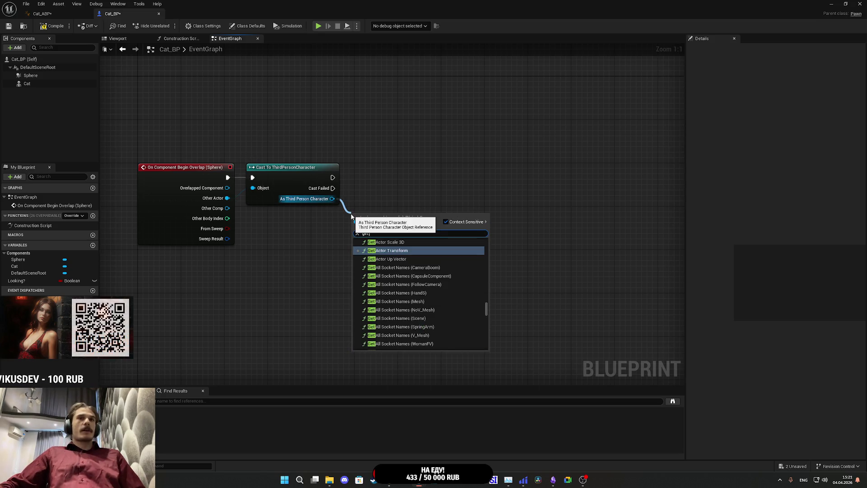
pyautogui.write(' camer')
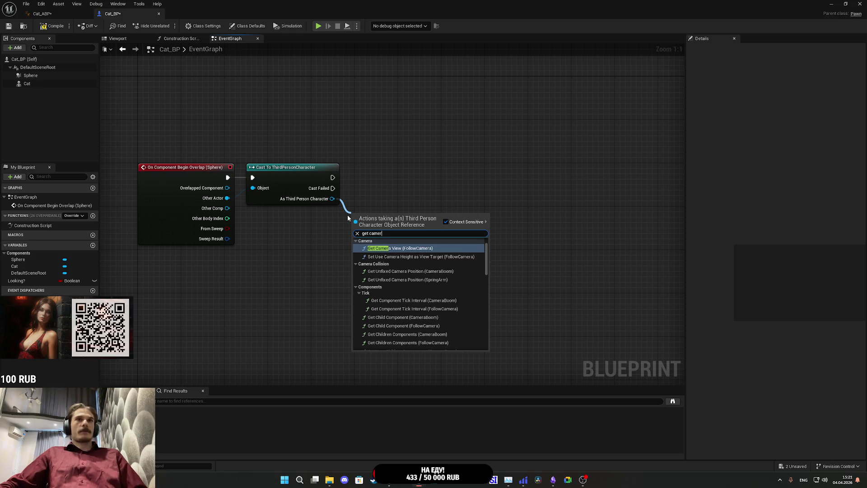
pyautogui.write('a')
pyautogui.scroll(-10, 414, 276)
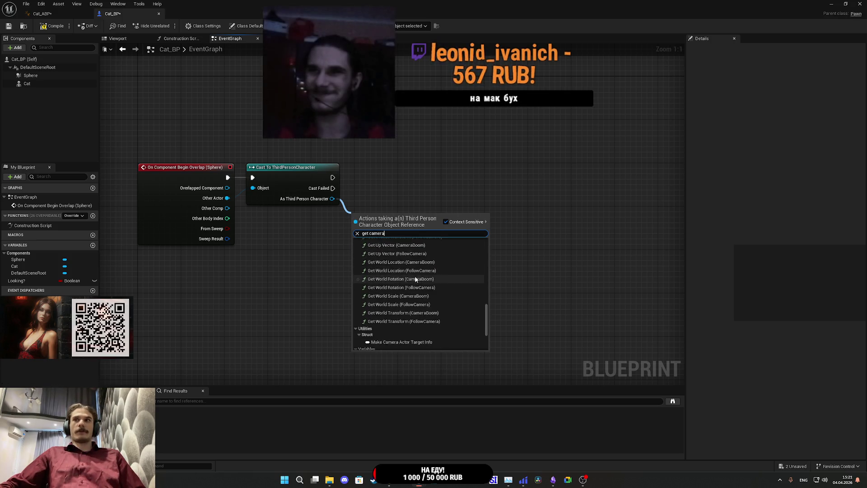
pyautogui.scroll(-3, 415, 276)
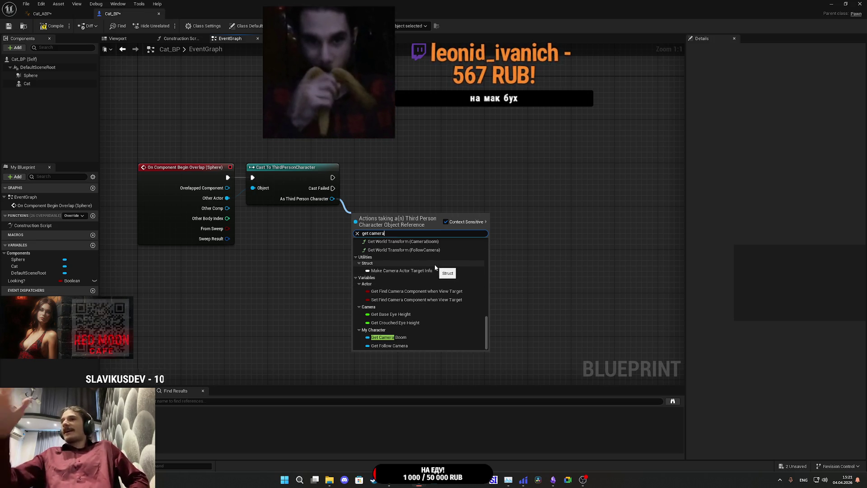
pyautogui.click(406, 337)
pyautogui.moveTo(385, 219); pyautogui.dragTo(301, 219)
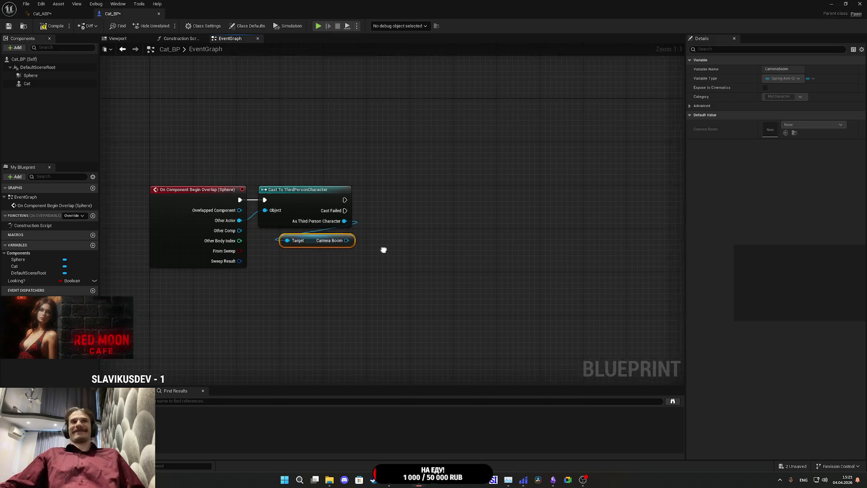
pyautogui.moveTo(319, 258); pyautogui.dragTo(311, 257)
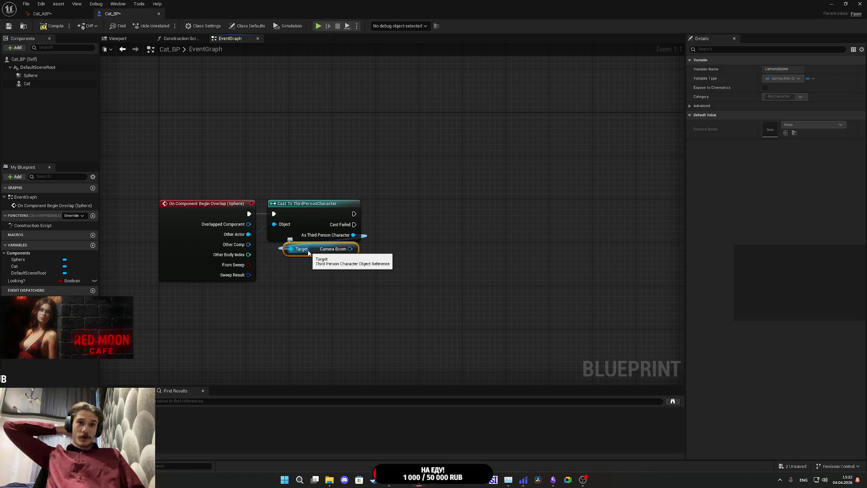
pyautogui.hotkey('alt', 'Tab')
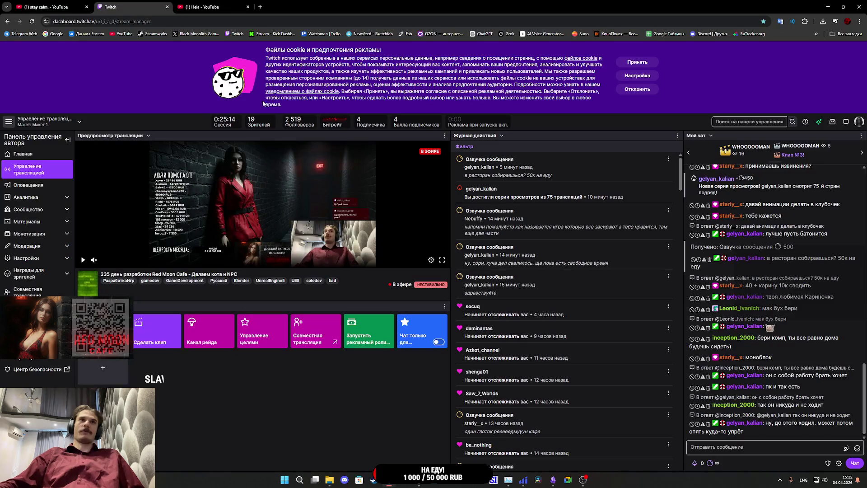
# Step: In Chrome, play the stay calm. video on YouTube, close the duplicate tab, and return to Unreal
pyautogui.click(220, 8)
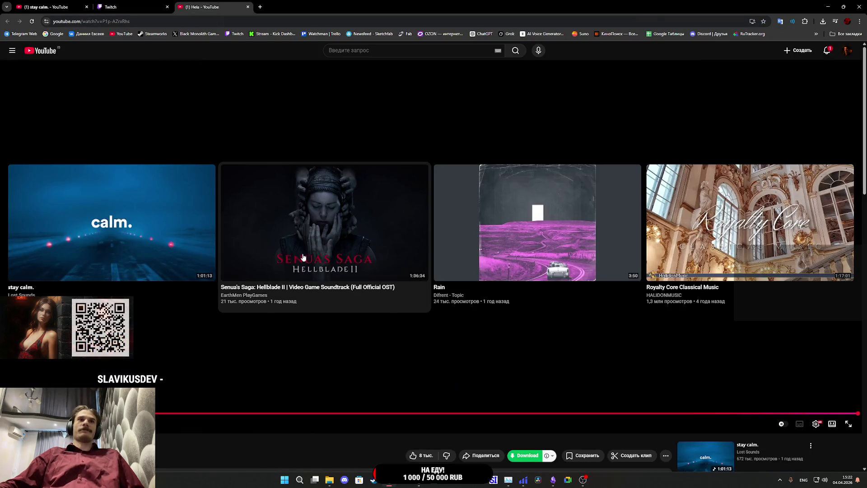
pyautogui.click(149, 246)
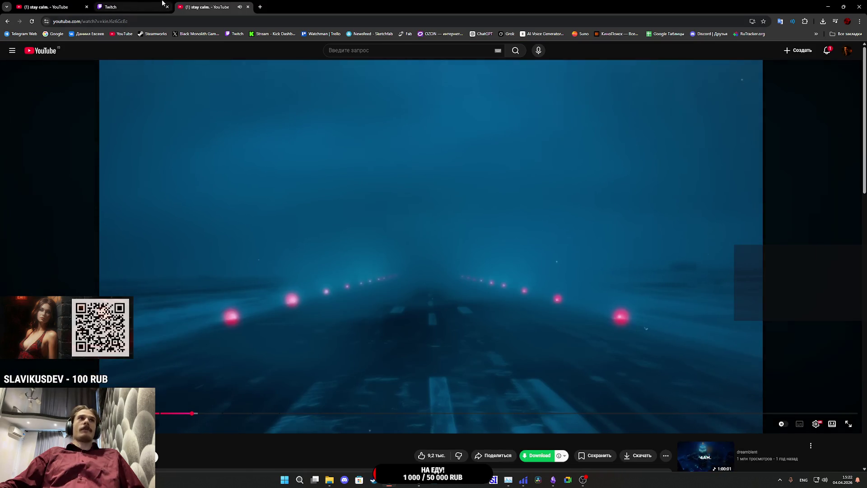
pyautogui.click(87, 6)
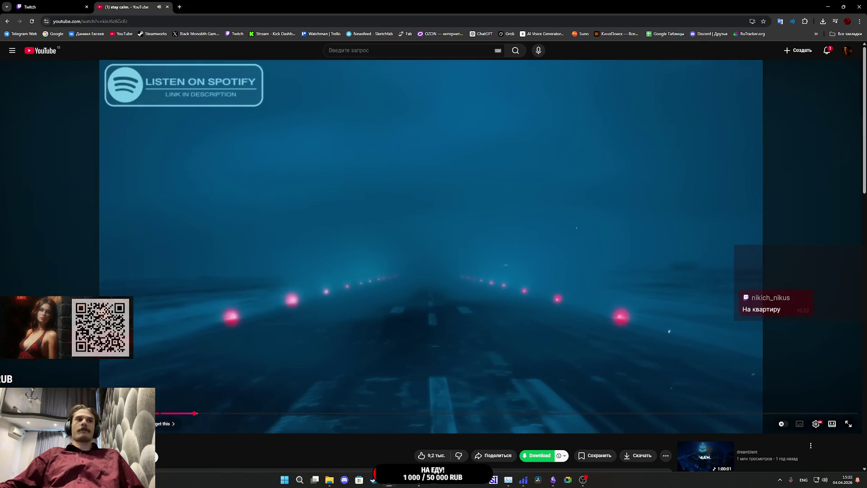
pyautogui.hotkey('ctrl', 'Tab')
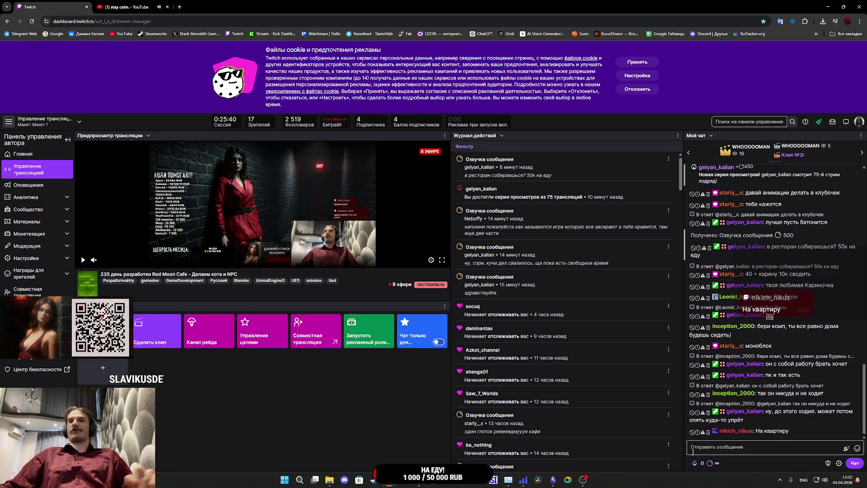
pyautogui.click(456, 433)
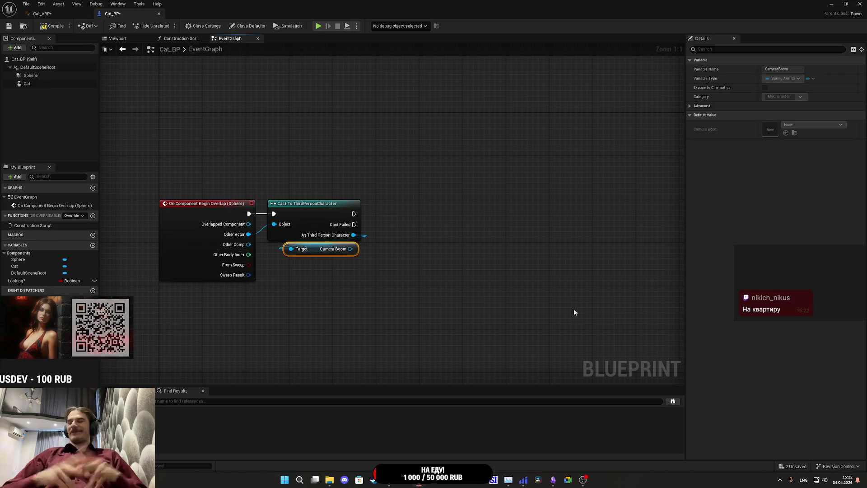
# Step: Add an equality check on Other Comp and promote its input, then delete the NewVar and equality nodes
pyautogui.click(572, 296)
pyautogui.moveTo(471, 272)
pyautogui.mouseDown()
pyautogui.moveTo(476, 254)
pyautogui.moveTo(515, 249)
pyautogui.mouseUp()
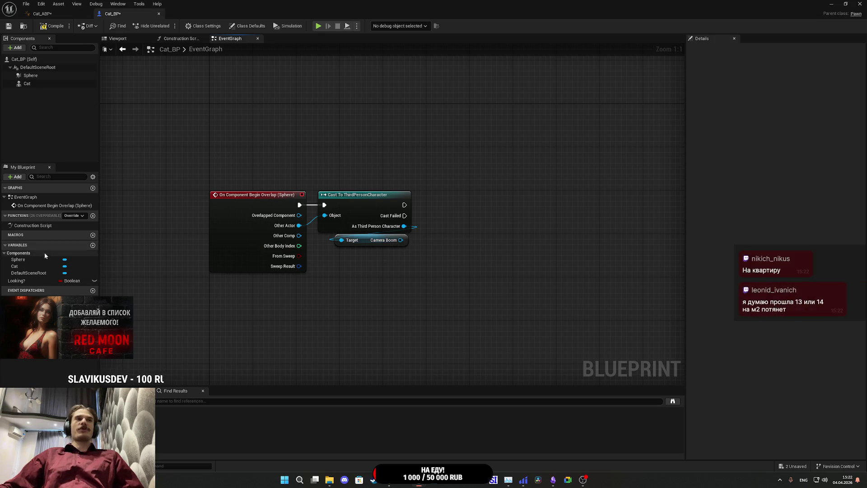
pyautogui.moveTo(400, 239); pyautogui.dragTo(457, 220)
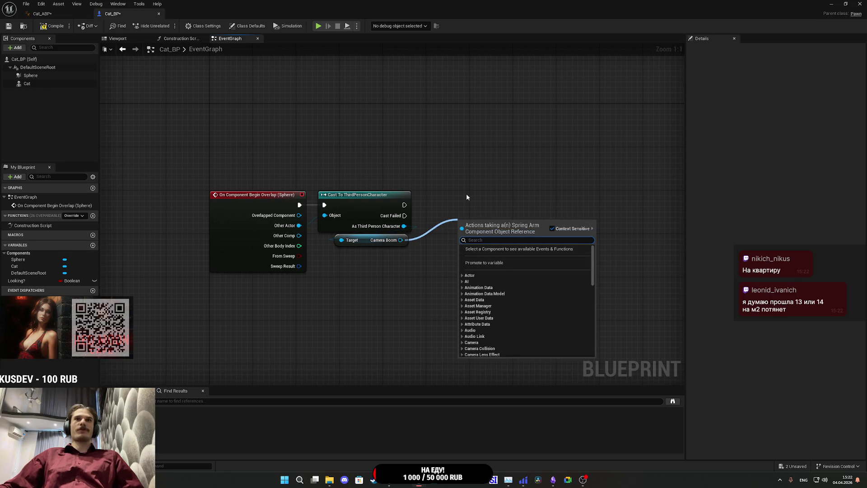
pyautogui.click(455, 205)
pyautogui.moveTo(298, 235)
pyautogui.mouseDown()
pyautogui.moveTo(469, 216)
pyautogui.moveTo(464, 209)
pyautogui.moveTo(445, 232)
pyautogui.moveTo(403, 242)
pyautogui.mouseUp()
pyautogui.write('=')
pyautogui.click(491, 251)
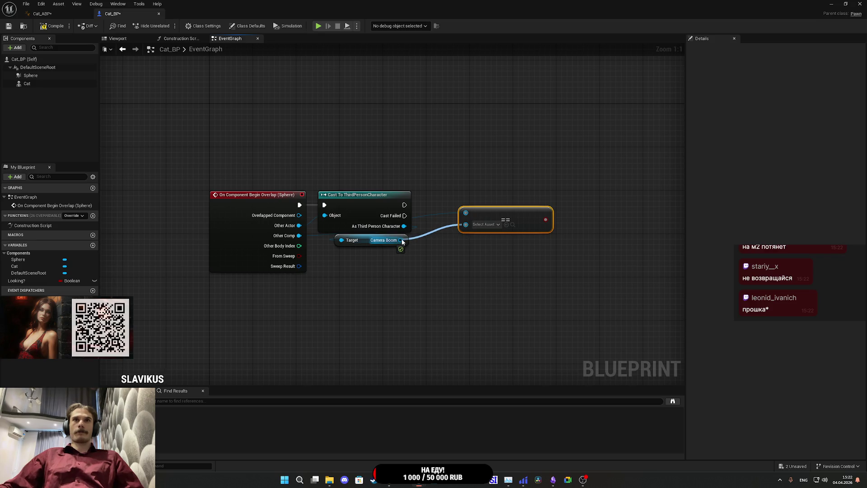
pyautogui.moveTo(471, 270); pyautogui.dragTo(470, 271)
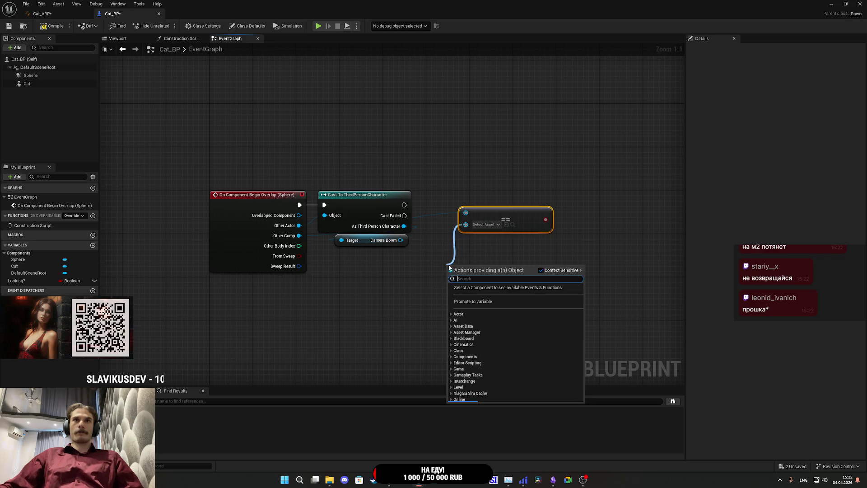
pyautogui.click(489, 303)
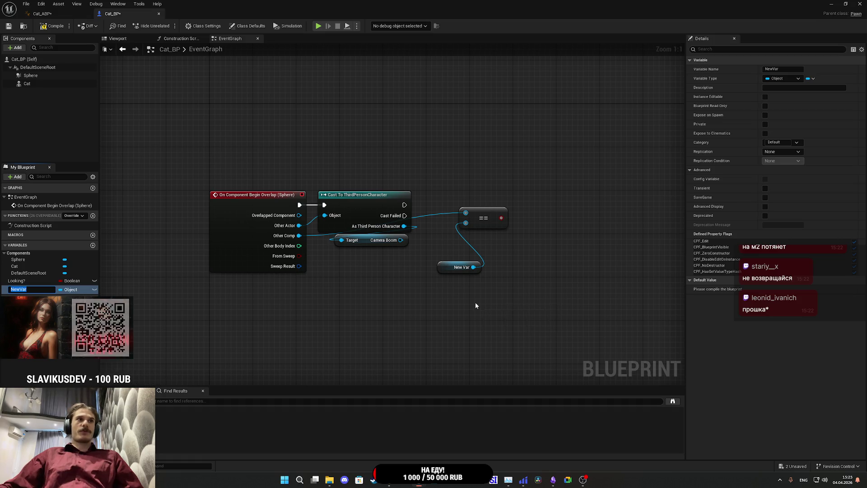
pyautogui.moveTo(451, 295); pyautogui.dragTo(430, 253)
pyautogui.press('Delete')
pyautogui.click(483, 218)
pyautogui.press('Delete')
# Step: After the cast, set Looking? to true, then store Camera Boom in NewVar
pyautogui.moveTo(15, 291); pyautogui.dragTo(401, 241)
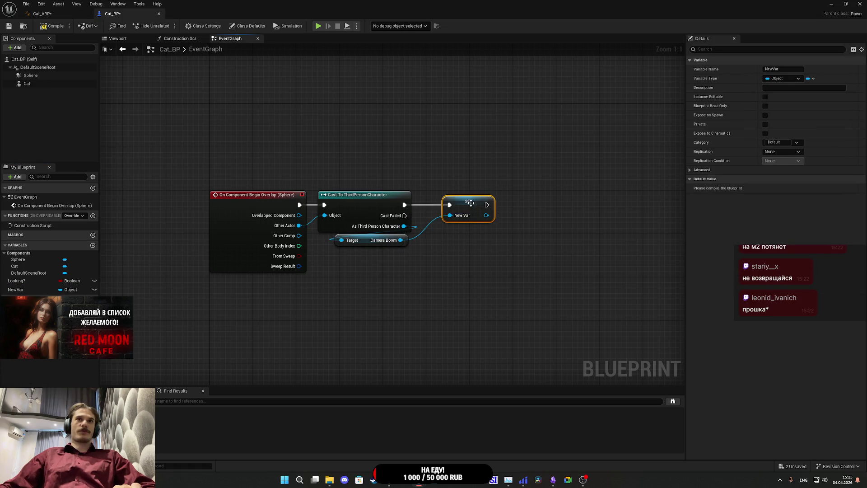
pyautogui.moveTo(470, 203); pyautogui.dragTo(537, 206)
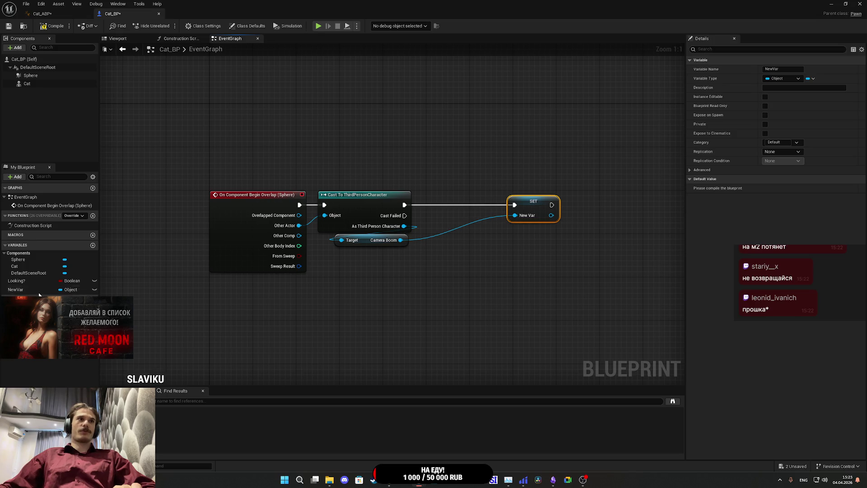
pyautogui.moveTo(16, 280); pyautogui.dragTo(404, 205)
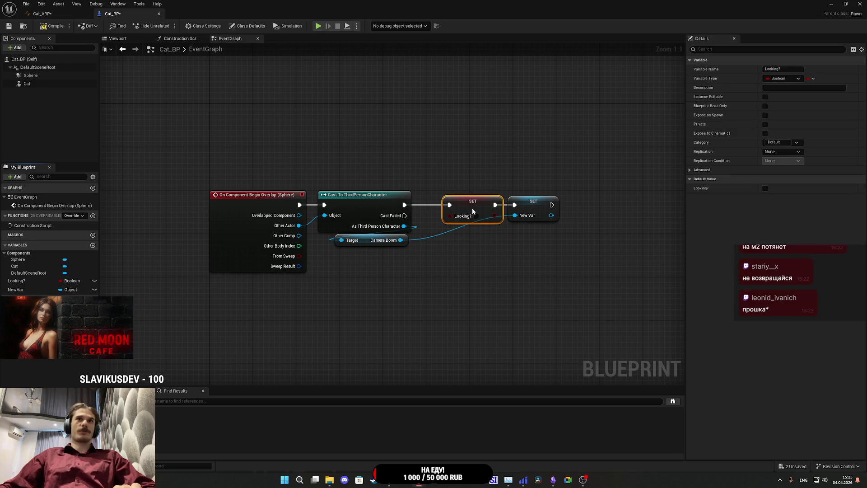
pyautogui.moveTo(472, 210); pyautogui.dragTo(452, 211)
pyautogui.click(454, 216)
pyautogui.moveTo(521, 211); pyautogui.dragTo(509, 211)
# Step: Rename NewVar to 'Looking' and compile Cat_BP
pyautogui.click(18, 289)
pyautogui.click(788, 69)
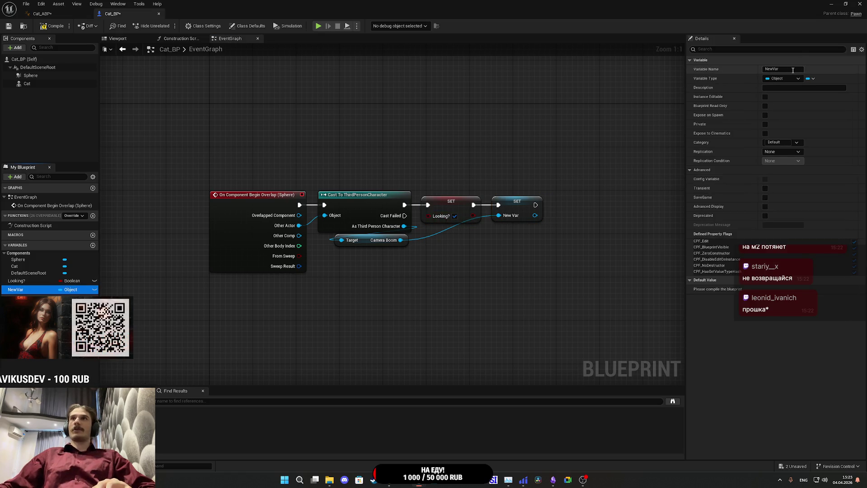
pyautogui.write('Looking')
pyautogui.press('Return')
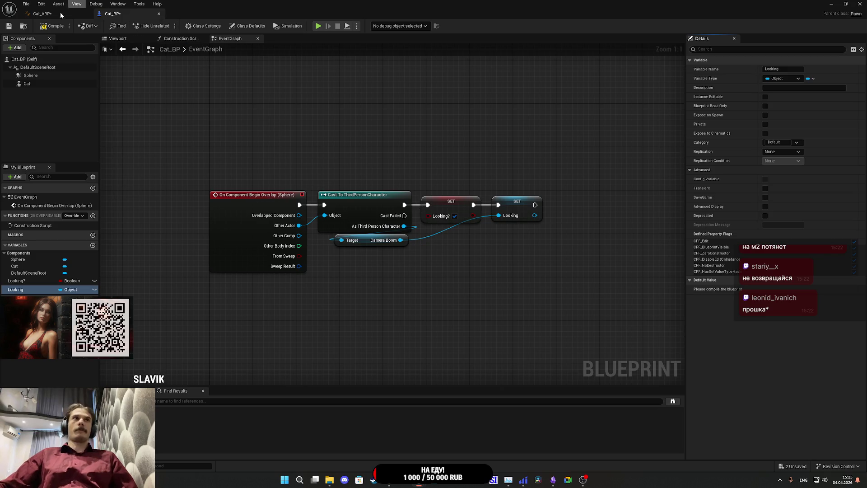
pyautogui.click(59, 27)
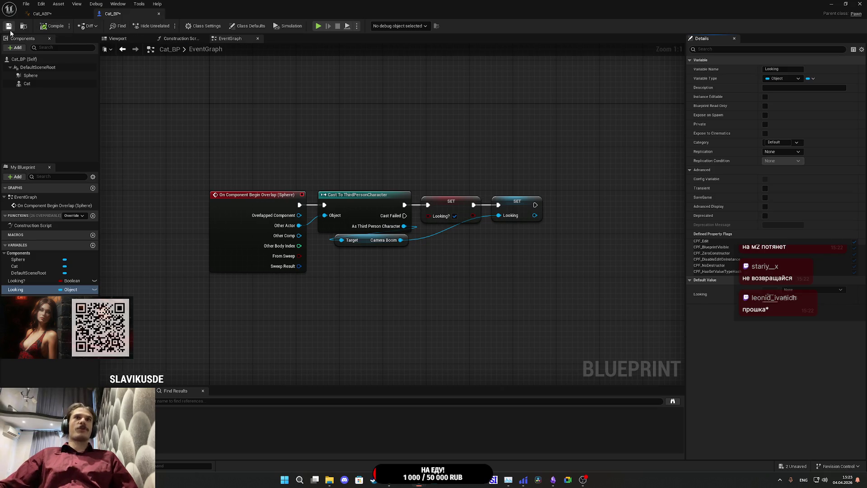
# Step: Review Cat_BP's overlap graph, then shift Cat_ABP's SET Look at Location node rightward
pyautogui.click(54, 18)
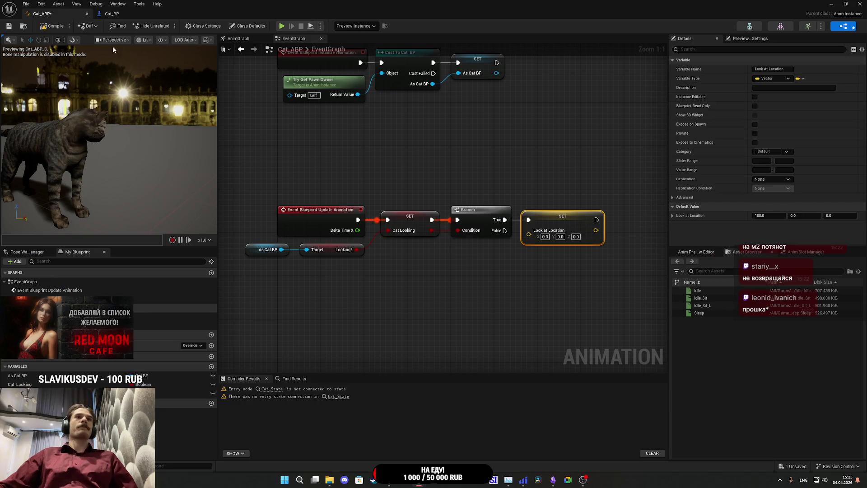
pyautogui.click(112, 13)
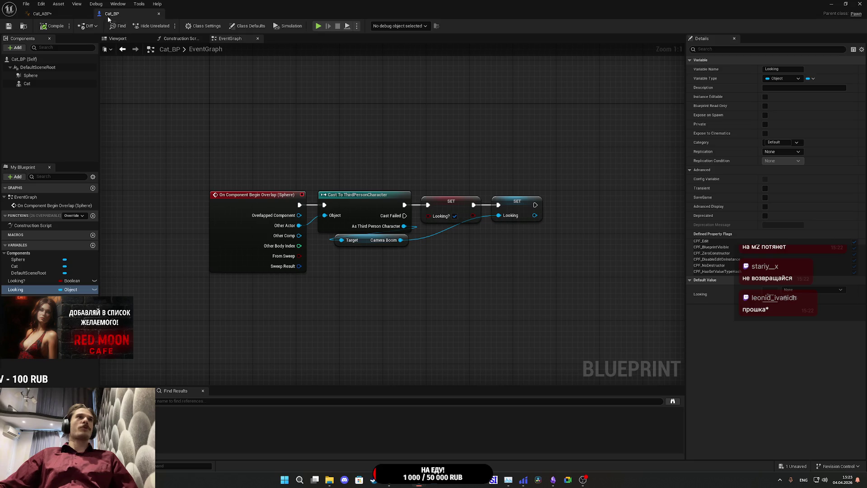
pyautogui.click(63, 14)
pyautogui.moveTo(536, 276); pyautogui.dragTo(486, 281)
pyautogui.moveTo(506, 216); pyautogui.dragTo(599, 218)
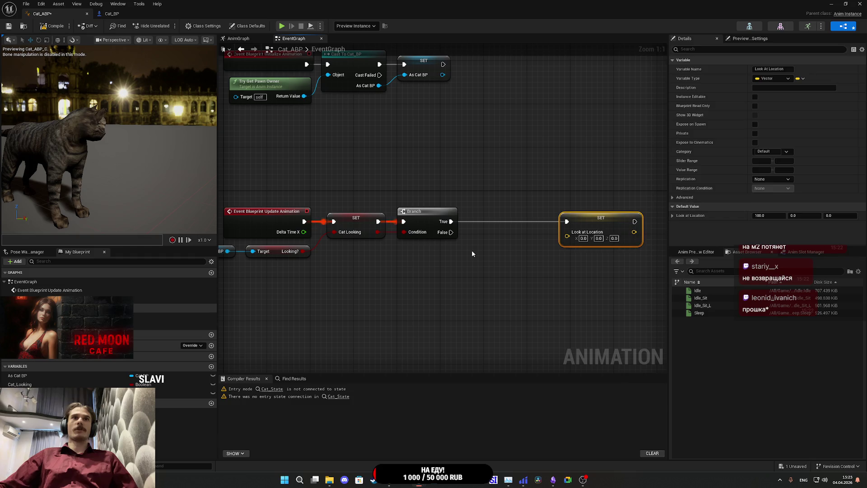
pyautogui.moveTo(471, 253); pyautogui.dragTo(521, 259)
pyautogui.moveTo(277, 257)
pyautogui.mouseDown()
pyautogui.moveTo(366, 303)
pyautogui.moveTo(374, 293)
pyautogui.mouseUp()
# Step: Add a Get Looking node from As Cat BP, then search 'get world' from its output
pyautogui.write('o')
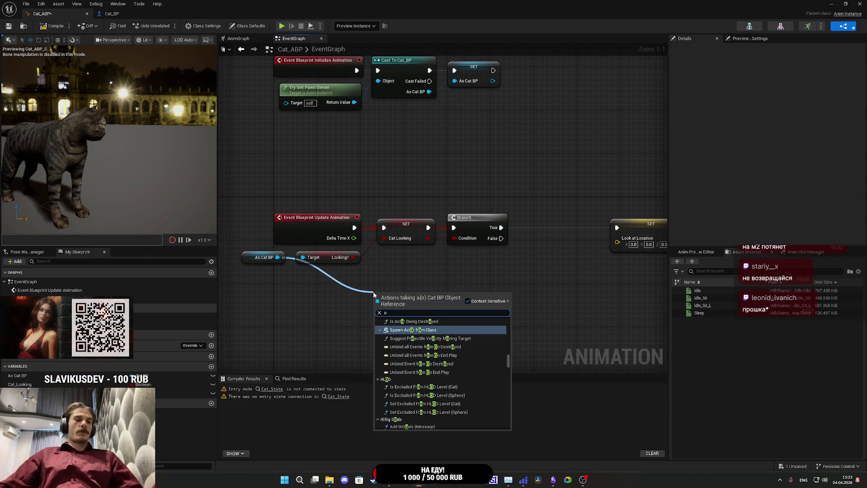
pyautogui.press('BackSpace')
pyautogui.write('loo')
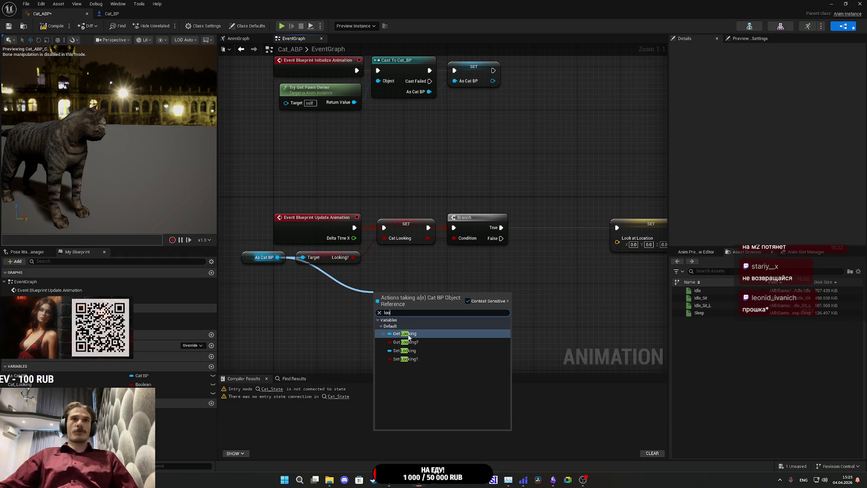
pyautogui.click(408, 336)
pyautogui.moveTo(426, 295)
pyautogui.mouseDown()
pyautogui.moveTo(474, 309)
pyautogui.moveTo(451, 312)
pyautogui.mouseUp()
pyautogui.write('get w')
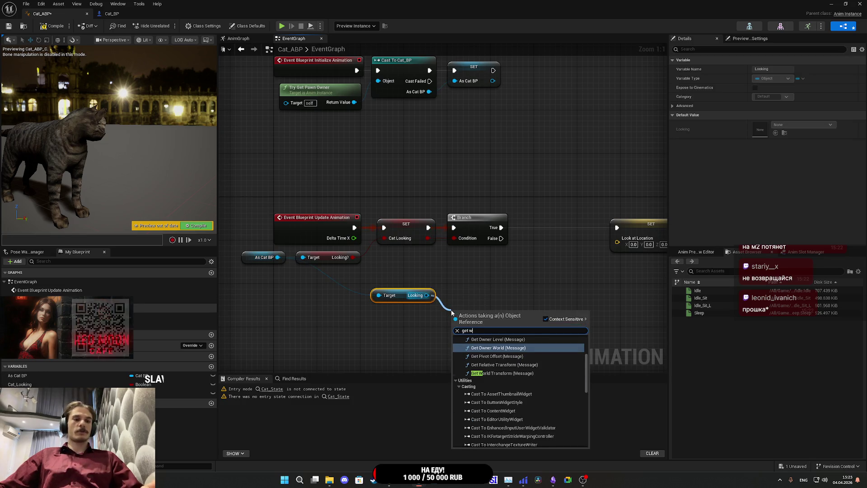
pyautogui.write('or')
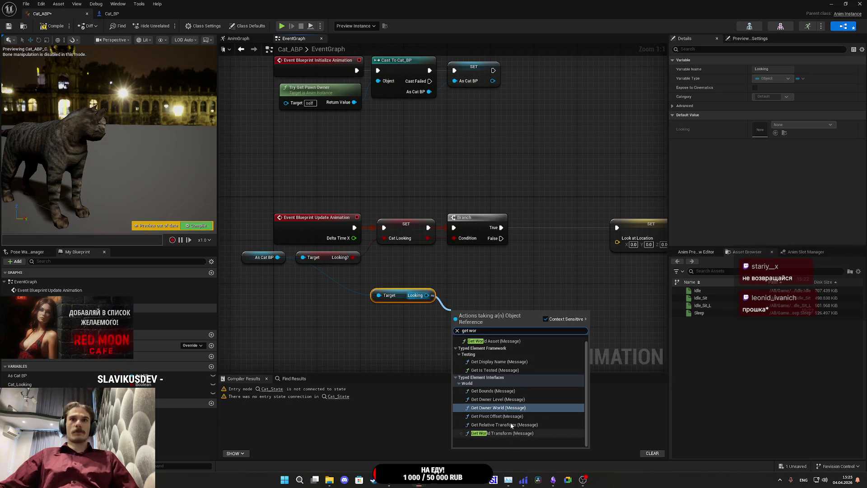
pyautogui.write('ld')
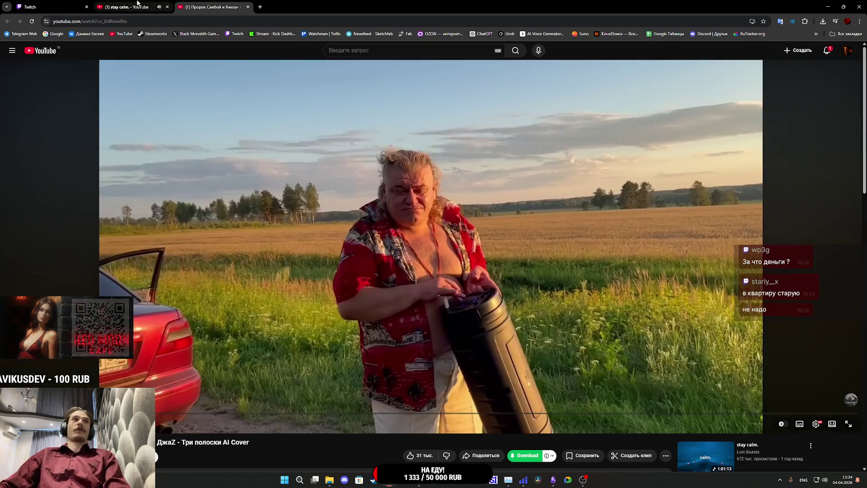
# Step: Play the Три полоски cover on YouTube and read through its expanded description
pyautogui.hotkey('ctrl', 'shift', 'Tab')
pyautogui.press('space')
pyautogui.click(214, 5)
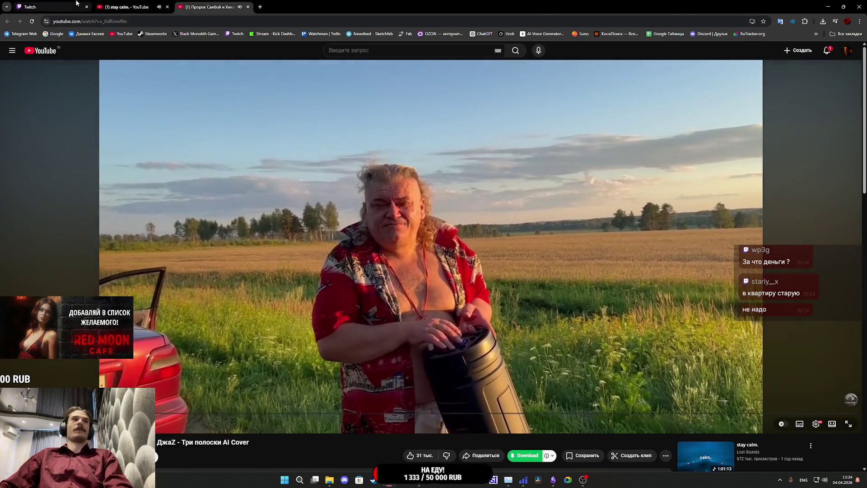
pyautogui.click(81, 7)
pyautogui.click(202, 4)
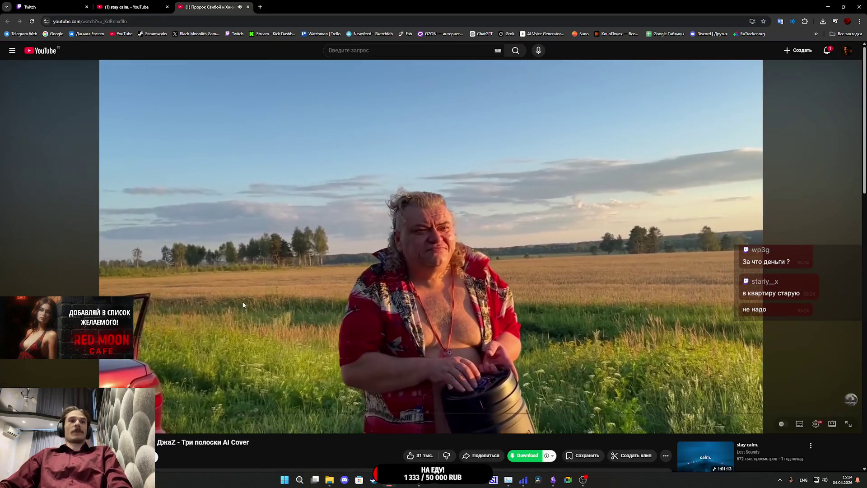
pyautogui.scroll(-3, 201, 445)
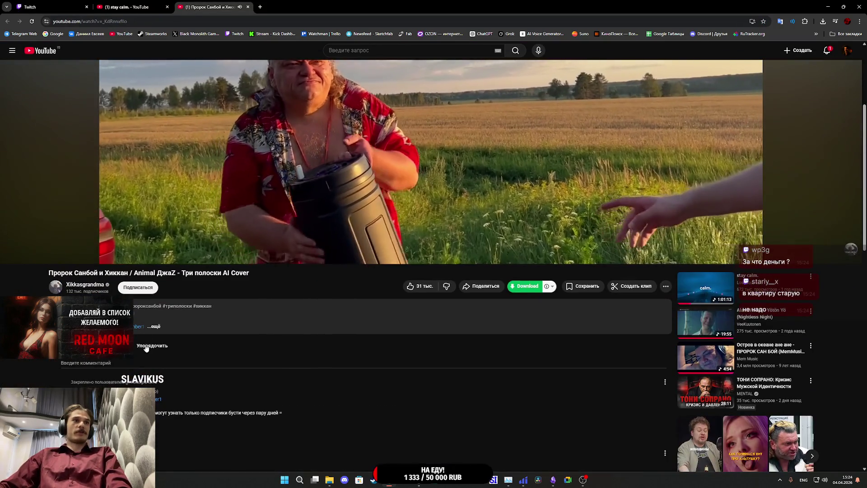
pyautogui.click(194, 324)
pyautogui.scroll(-2, 194, 325)
pyautogui.scroll(-5, 205, 352)
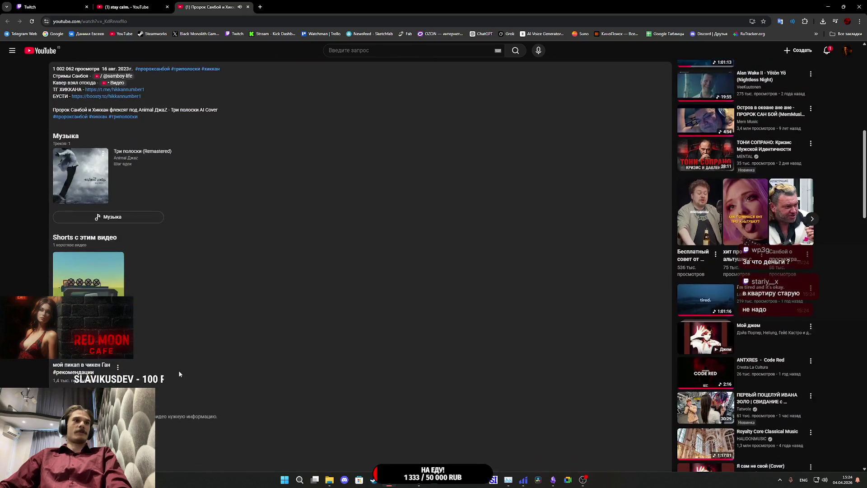
pyautogui.scroll(10, 205, 352)
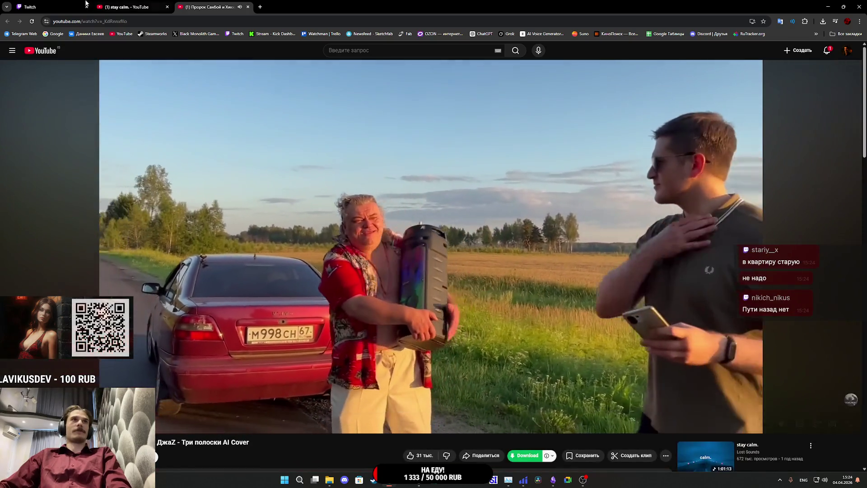
# Step: Check the Twitch stream dashboard, then return to the Unreal Cat_ABP editor
pyautogui.click(79, 6)
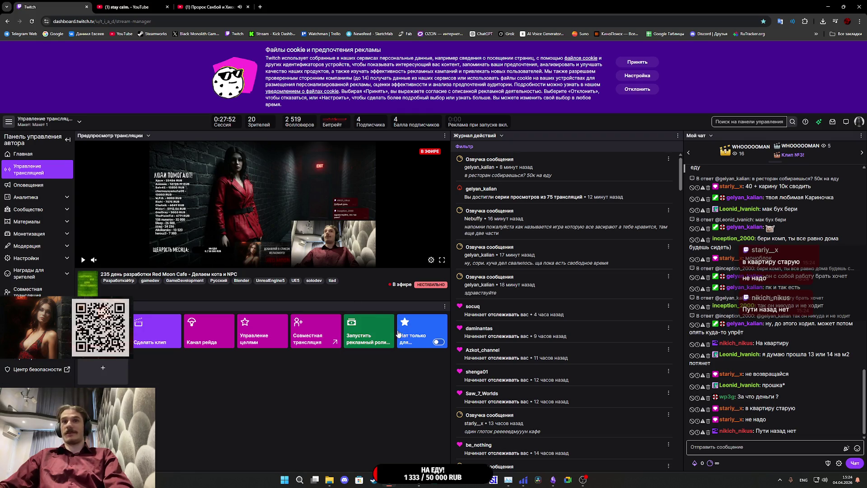
pyautogui.moveTo(419, 479)
pyautogui.click(437, 444)
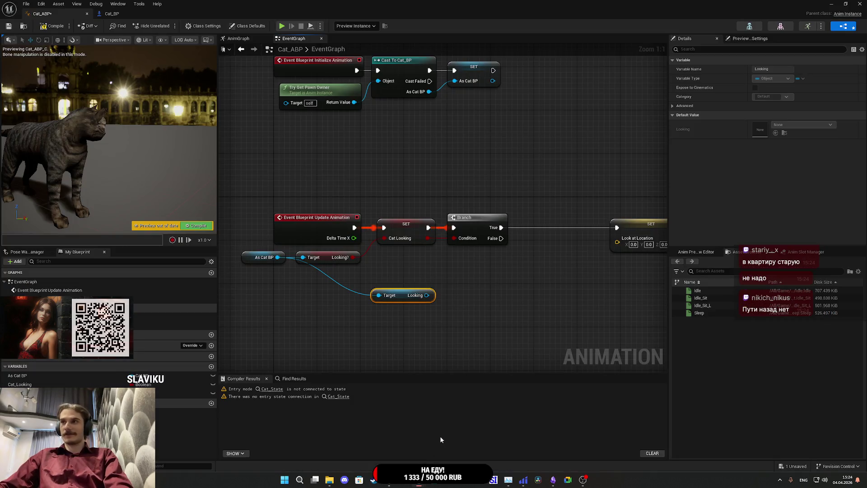
# Step: Search for 'world' and 'locati' nodes from the Looking output, cancelling without adding any
pyautogui.click(449, 322)
pyautogui.moveTo(427, 295)
pyautogui.mouseDown()
pyautogui.moveTo(456, 307)
pyautogui.moveTo(479, 300)
pyautogui.mouseUp()
pyautogui.write('w')
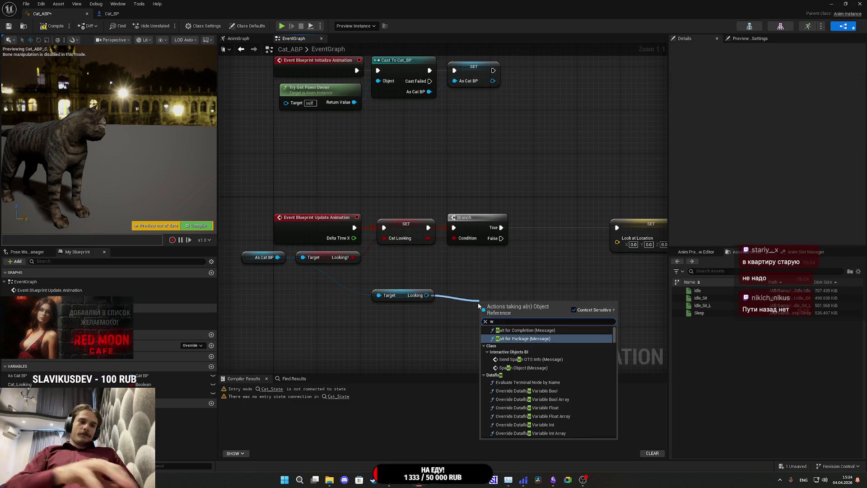
pyautogui.write('orld loc')
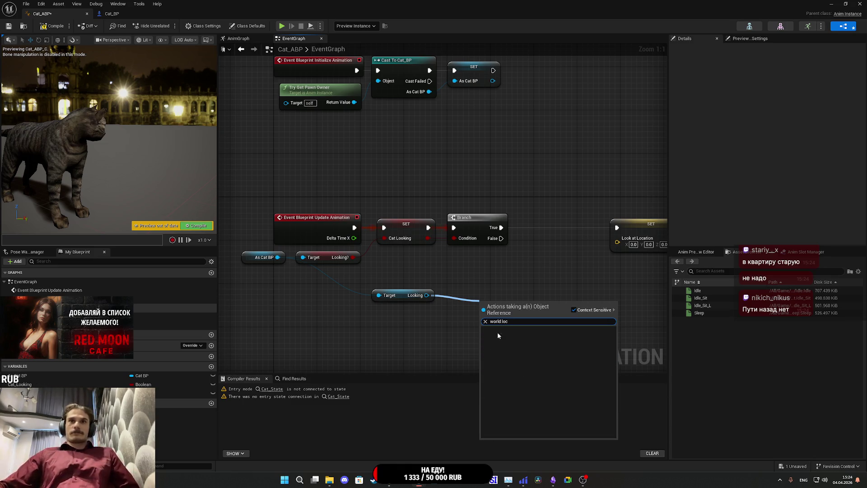
pyautogui.click(425, 309)
pyautogui.moveTo(426, 294)
pyautogui.mouseDown()
pyautogui.moveTo(465, 313)
pyautogui.moveTo(453, 309)
pyautogui.mouseUp()
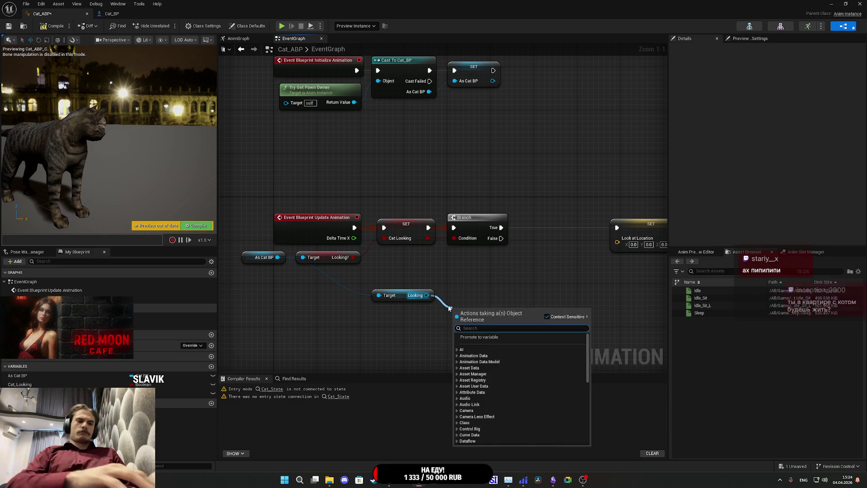
pyautogui.write('locati')
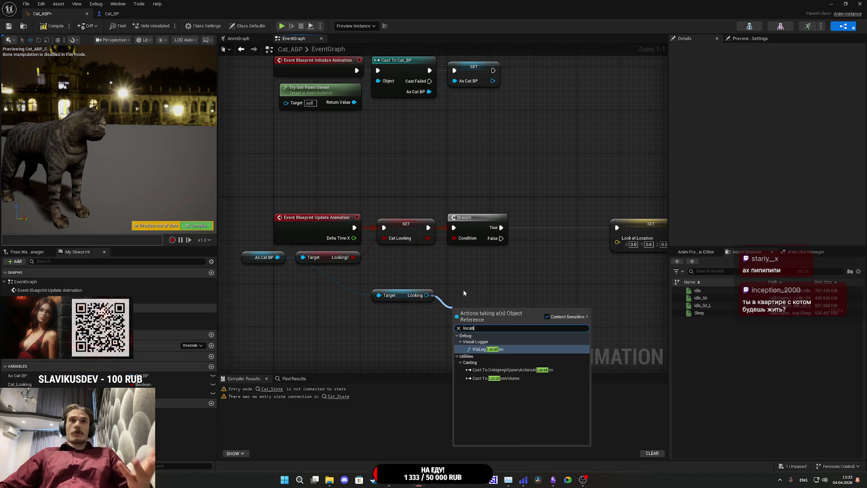
pyautogui.click(427, 295)
pyautogui.moveTo(426, 295); pyautogui.dragTo(445, 315)
pyautogui.click(426, 324)
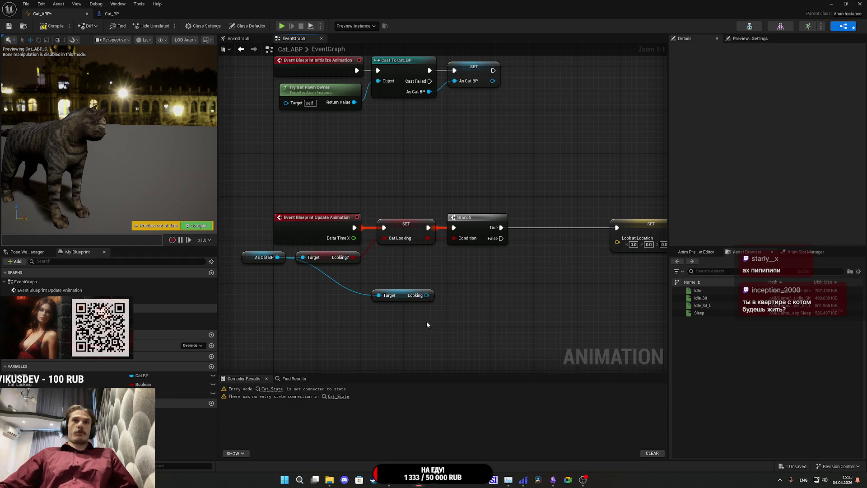
# Step: Compile Cat_ABP, then switch to Cat_BP and select its SET Looking node
pyautogui.click(49, 28)
pyautogui.click(114, 15)
pyautogui.moveTo(340, 165); pyautogui.dragTo(296, 170)
pyautogui.click(484, 210)
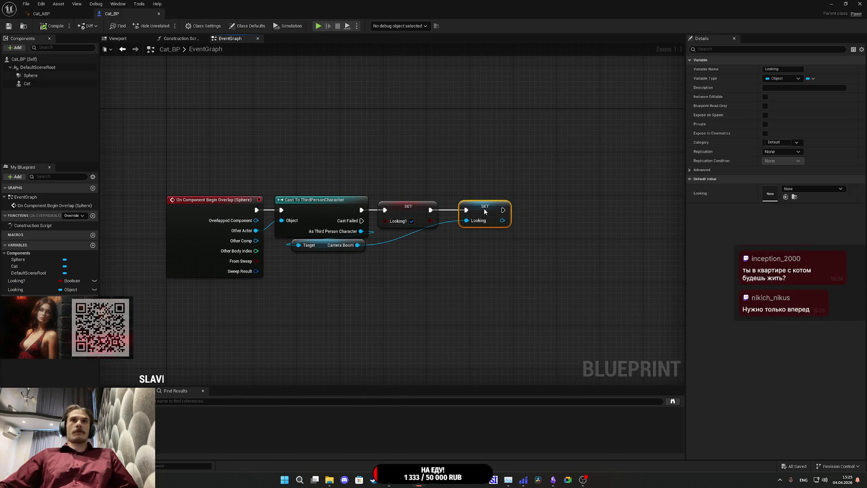
# Step: After a cancelled 'location' search from SET Looking, recenter Cat_BP's graph and list all actions
pyautogui.click(55, 14)
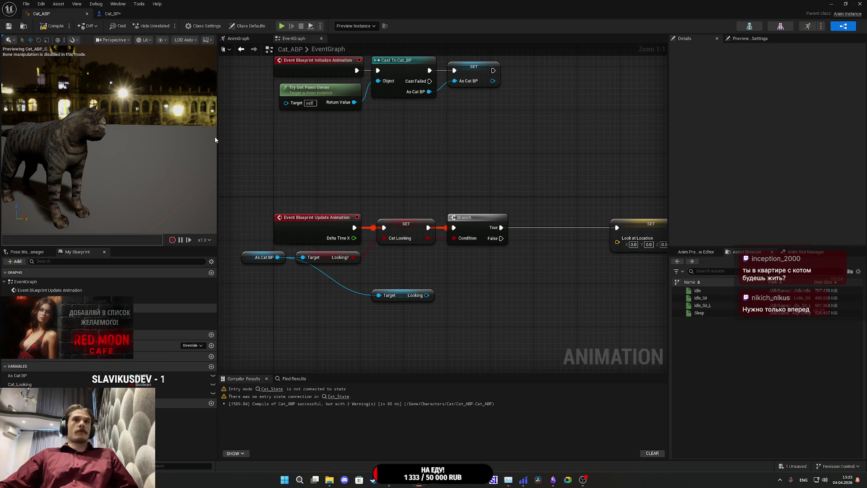
pyautogui.click(112, 13)
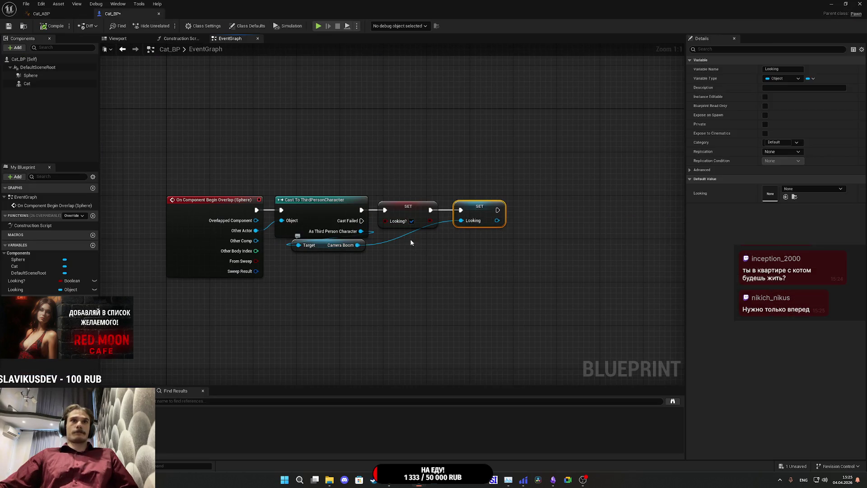
pyautogui.moveTo(530, 238); pyautogui.dragTo(529, 240)
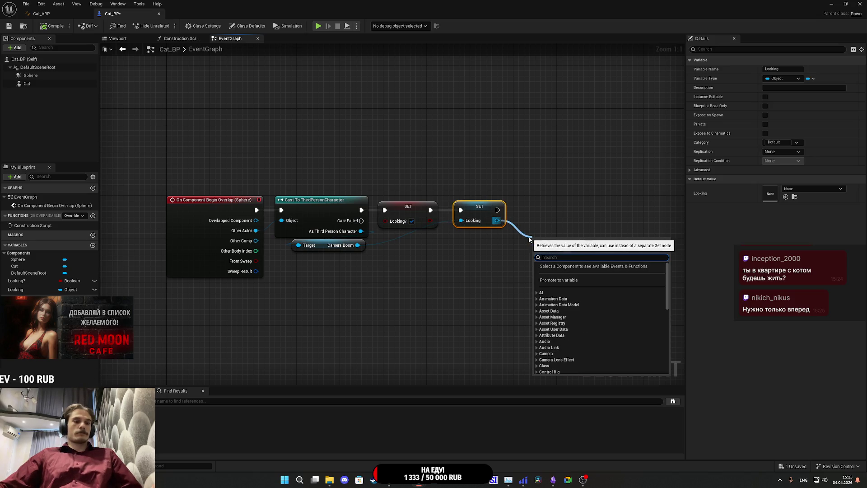
pyautogui.write('location')
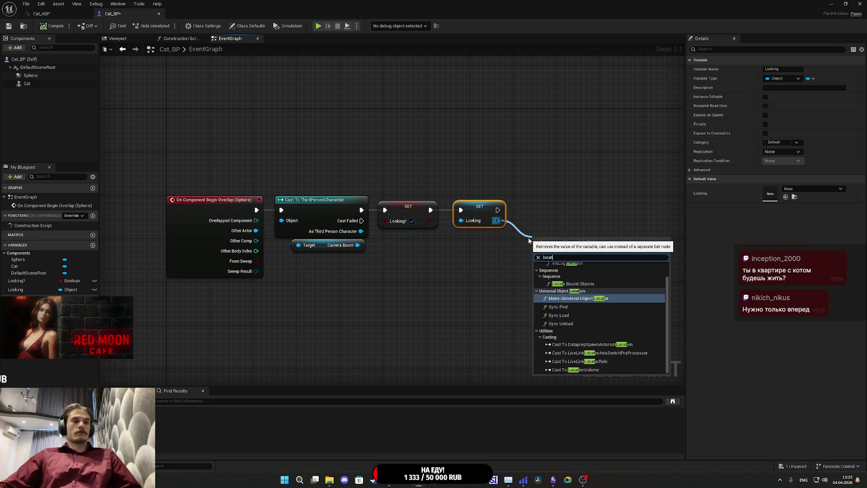
pyautogui.click(559, 198)
pyautogui.press('Home')
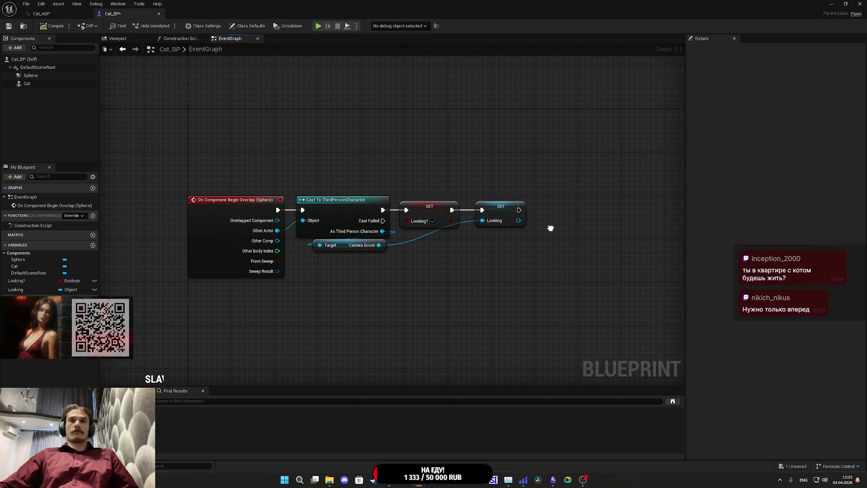
pyautogui.rightClick(513, 263)
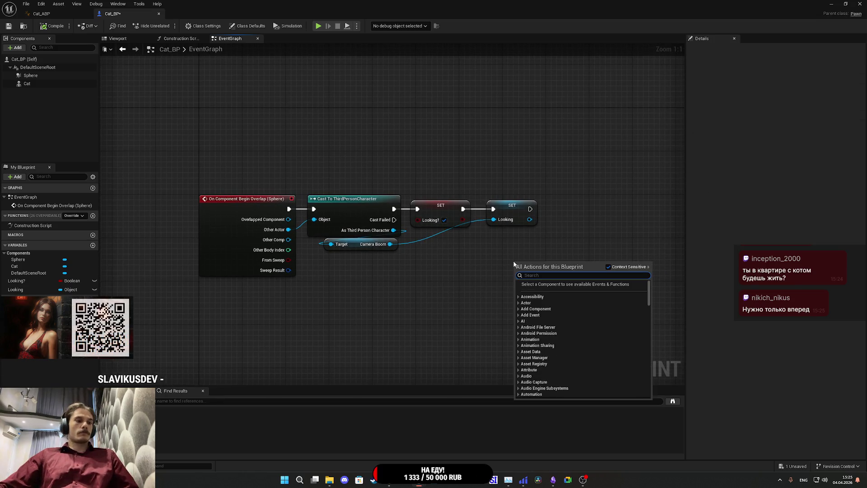
# Step: Add a Get World Location node and promote its Target input to a variable named Target
pyautogui.write('get world')
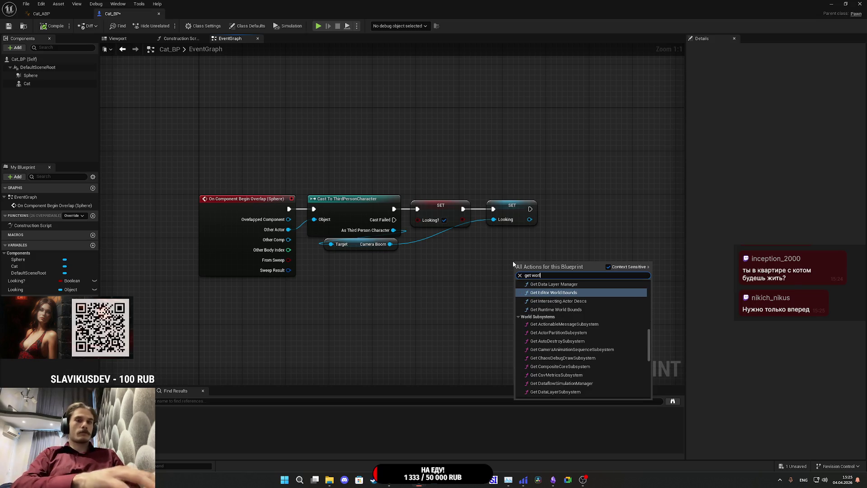
pyautogui.write(' loc')
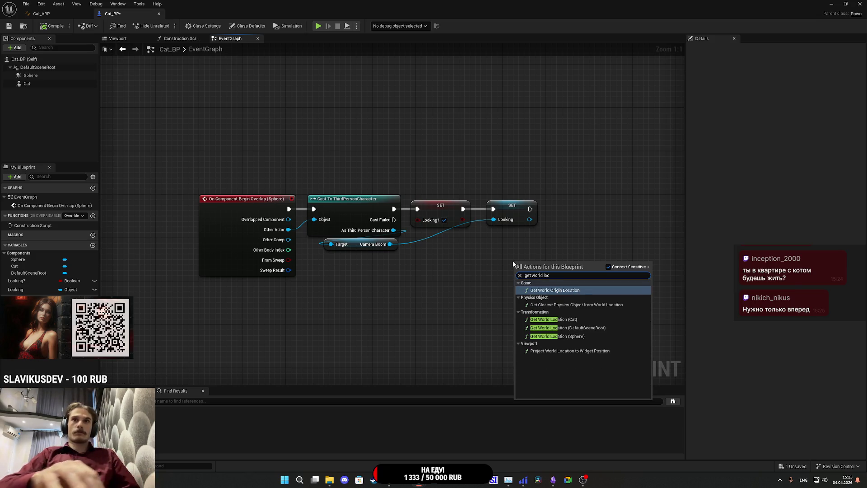
pyautogui.click(561, 338)
pyautogui.moveTo(447, 246)
pyautogui.mouseDown()
pyautogui.moveTo(535, 289)
pyautogui.moveTo(483, 307)
pyautogui.mouseUp()
pyautogui.press('Delete')
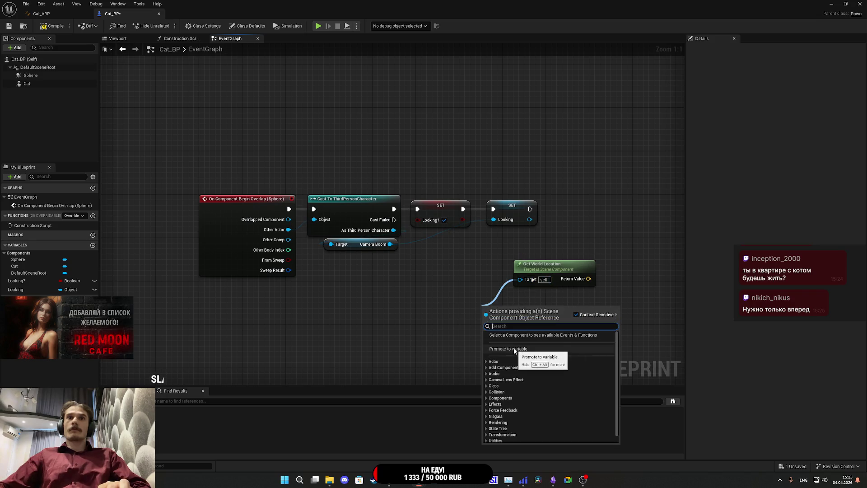
pyautogui.click(514, 349)
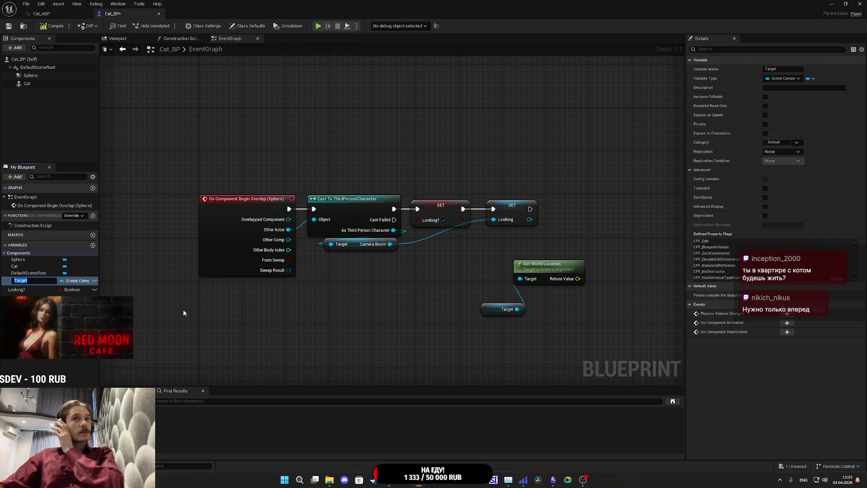
pyautogui.press('Return')
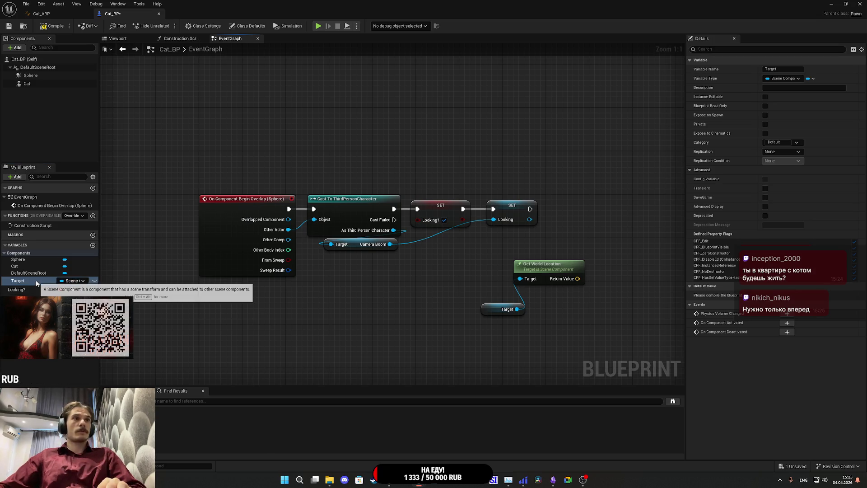
# Step: Replace SET Looking with a Target setter after SET Looking?, and cut the Get World Location nodes
pyautogui.moveTo(23, 282); pyautogui.dragTo(303, 289)
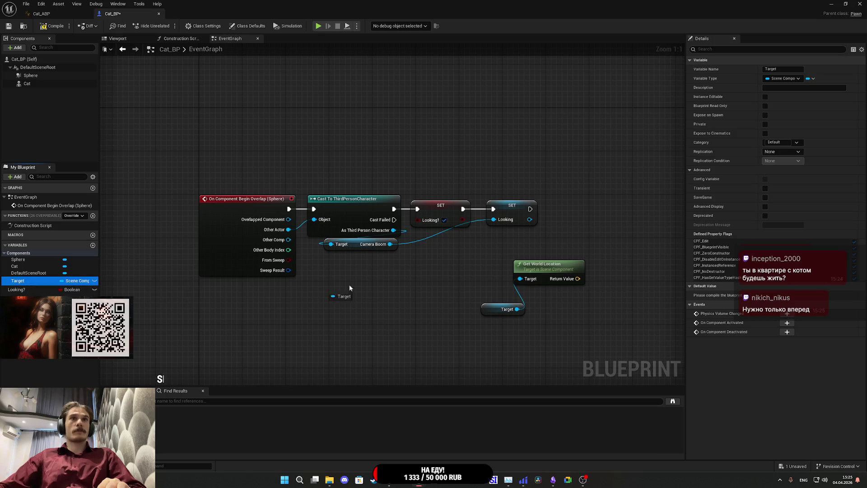
pyautogui.moveTo(567, 216)
pyautogui.mouseDown()
pyautogui.moveTo(381, 247)
pyautogui.moveTo(388, 244)
pyautogui.mouseUp()
pyautogui.click(584, 232)
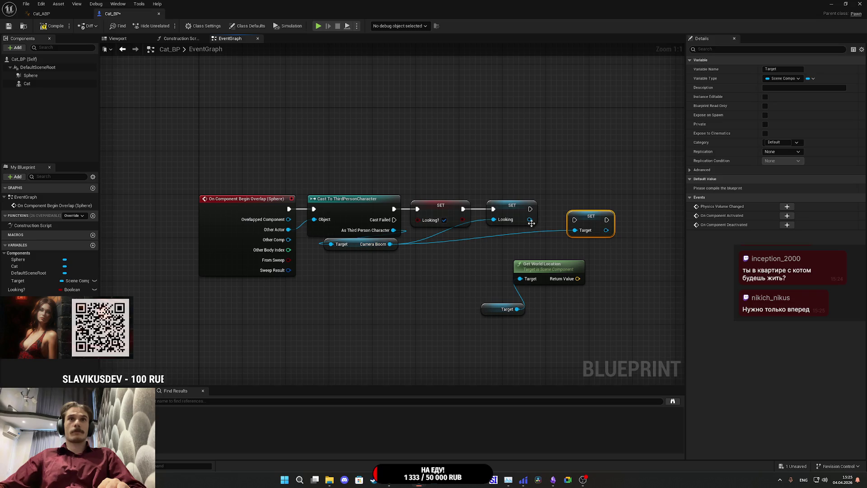
pyautogui.moveTo(512, 208); pyautogui.dragTo(517, 200)
pyautogui.press('Delete')
pyautogui.moveTo(574, 220); pyautogui.dragTo(463, 208)
pyautogui.moveTo(590, 221); pyautogui.dragTo(504, 208)
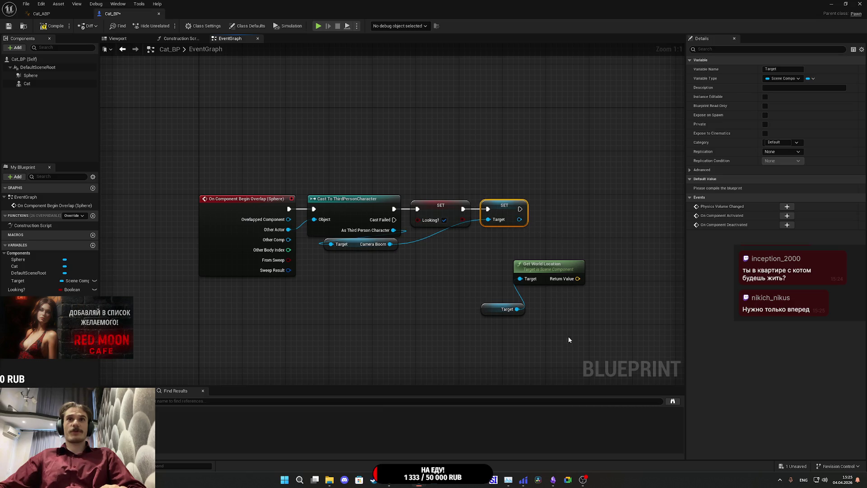
pyautogui.moveTo(586, 361); pyautogui.dragTo(461, 258)
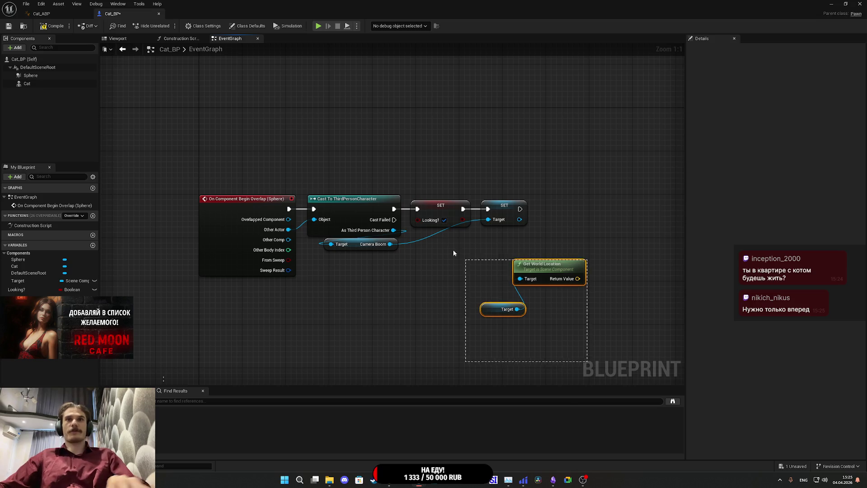
pyautogui.press('Delete')
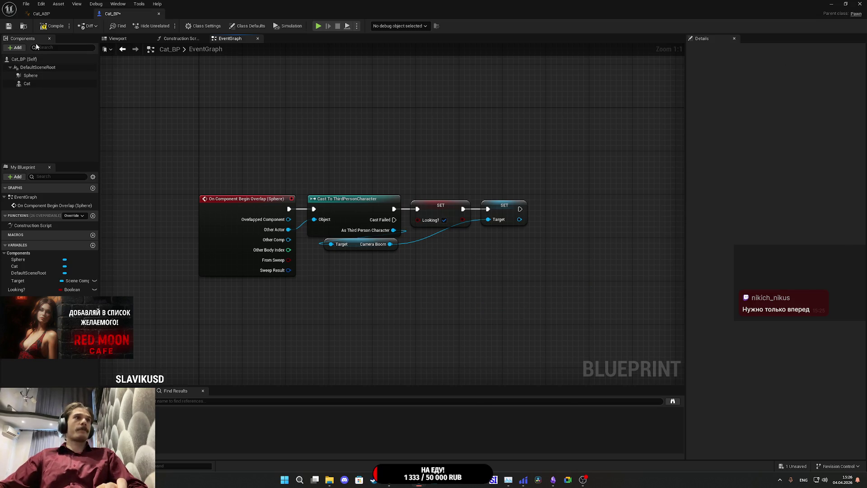
# Step: Compile and save Cat_BP, declining the prompt to delete the Looking? variable
pyautogui.click(50, 28)
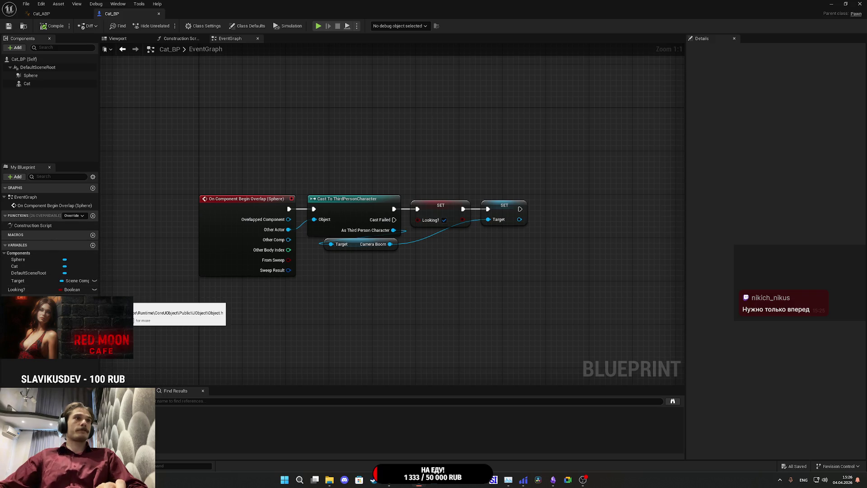
pyautogui.click(19, 290)
pyautogui.click(487, 253)
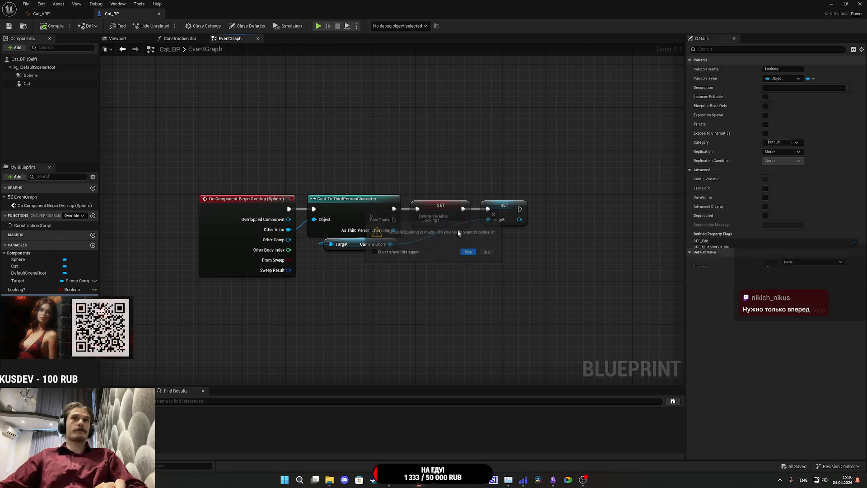
pyautogui.click(75, 14)
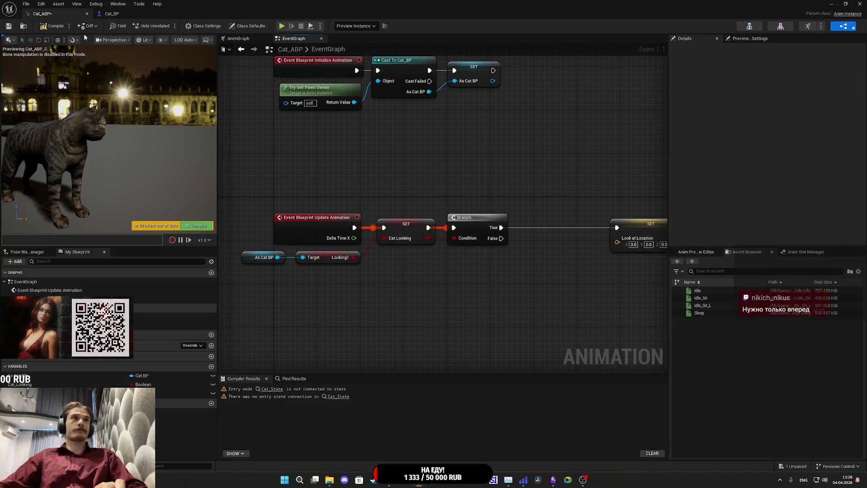
pyautogui.click(123, 14)
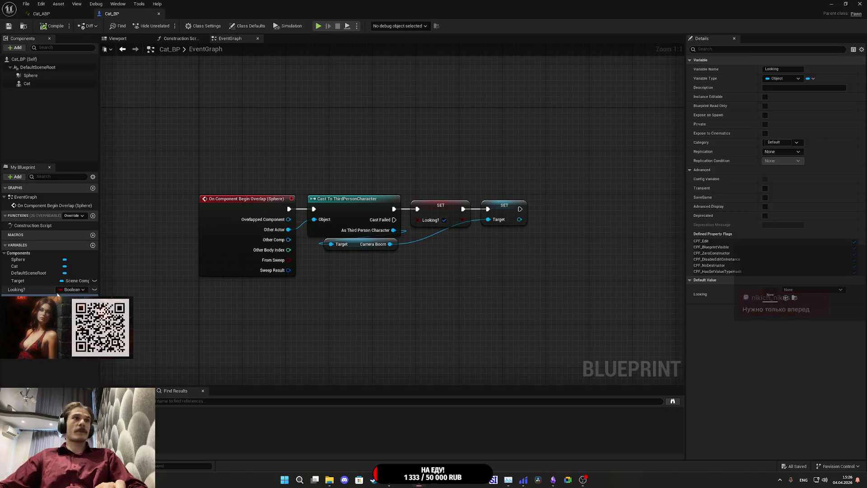
pyautogui.click(107, 112)
pyautogui.click(53, 26)
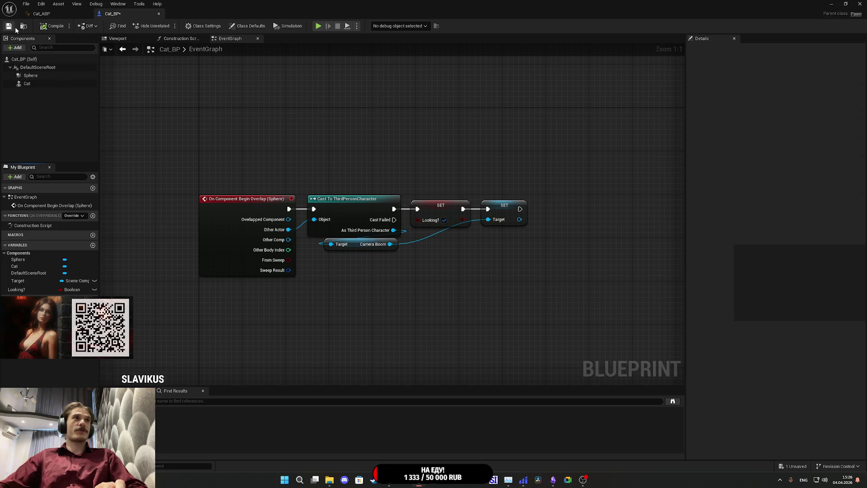
# Step: Paste the Get World Location node into Cat_ABP's event graph
pyautogui.click(41, 14)
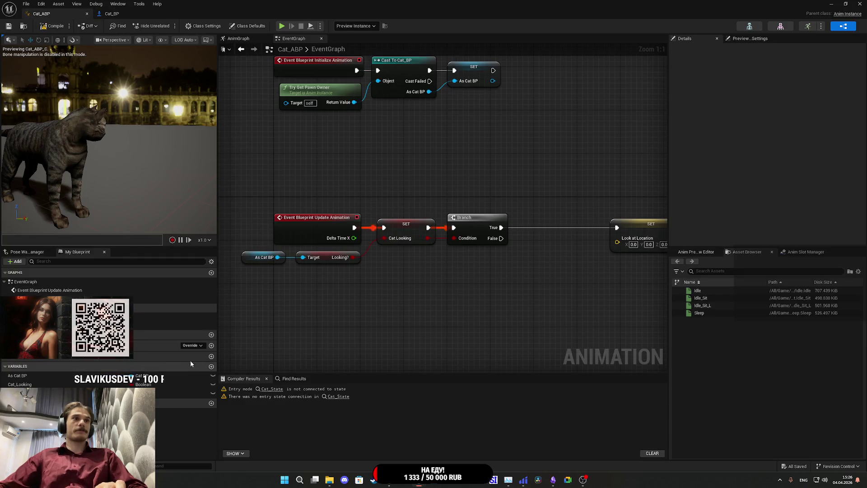
pyautogui.click(402, 280)
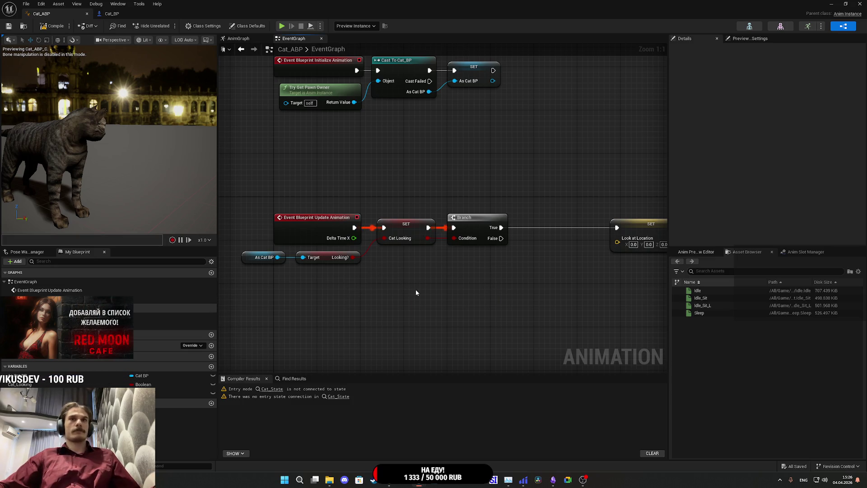
pyautogui.hotkey('ctrl', 'v')
pyautogui.moveTo(277, 256); pyautogui.dragTo(298, 302)
# Step: Feed As Cat BP's Target through Get World Location into SET Look at Location, then save Cat_ABP
pyautogui.write('get')
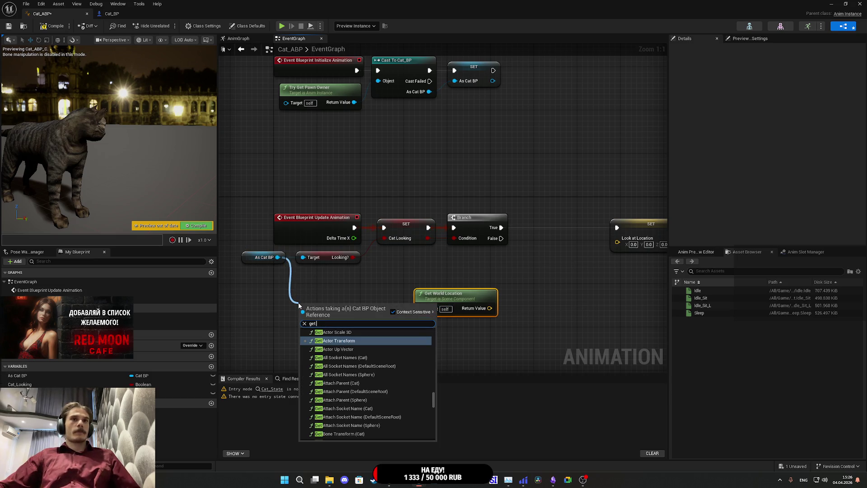
pyautogui.write(' target')
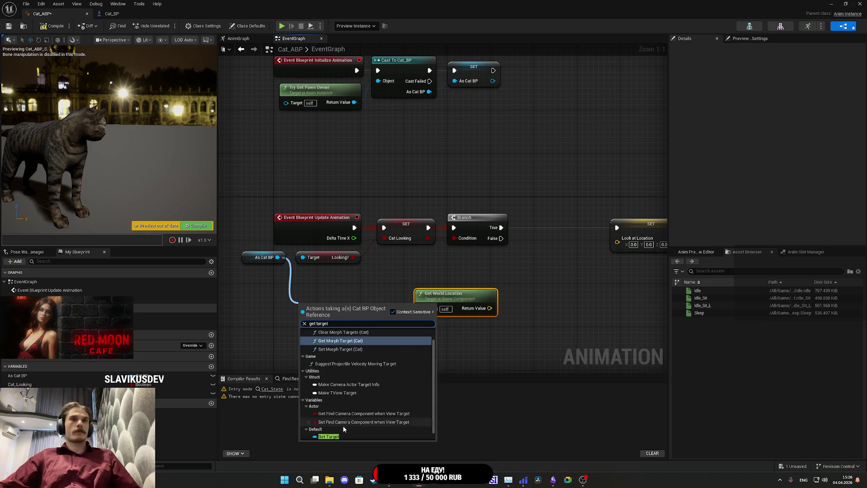
pyautogui.click(328, 436)
pyautogui.moveTo(348, 305)
pyautogui.mouseDown()
pyautogui.moveTo(496, 307)
pyautogui.moveTo(626, 244)
pyautogui.mouseUp()
pyautogui.moveTo(408, 318)
pyautogui.mouseDown()
pyautogui.moveTo(428, 289)
pyautogui.moveTo(425, 279)
pyautogui.mouseUp()
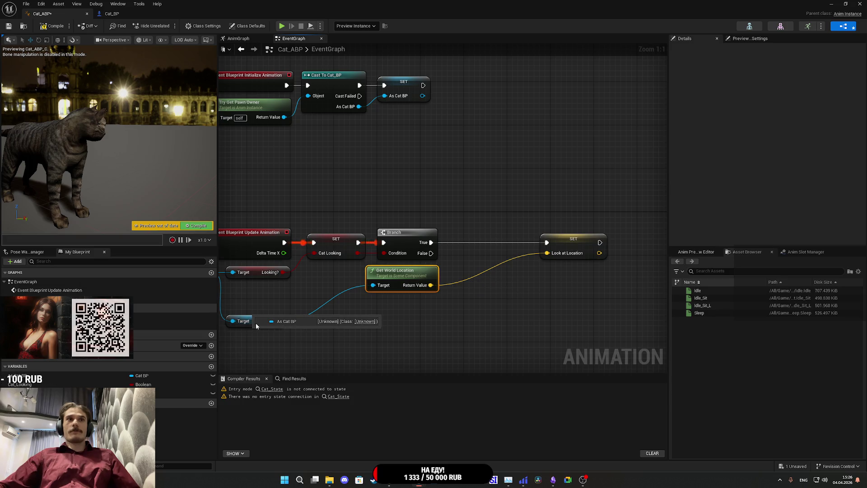
pyautogui.moveTo(255, 318); pyautogui.dragTo(329, 283)
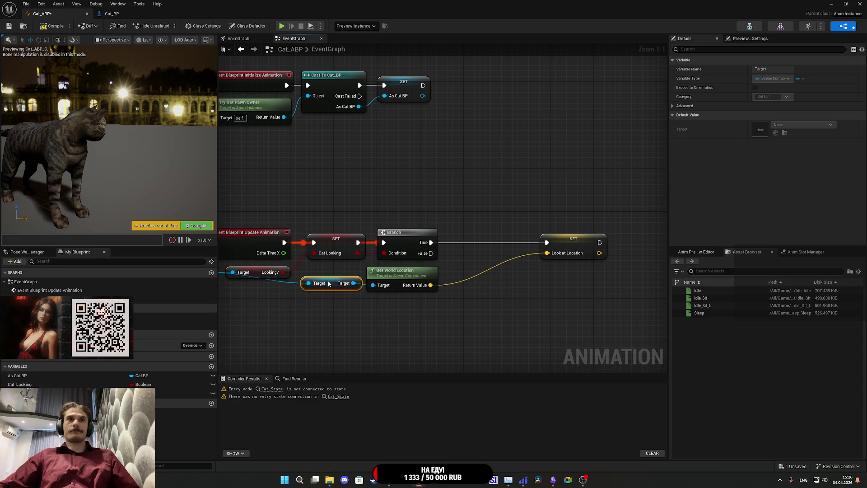
pyautogui.click(345, 305)
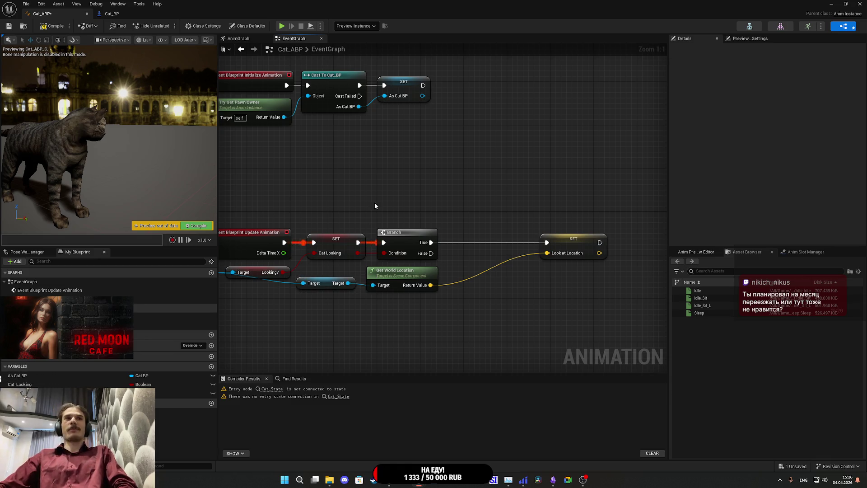
pyautogui.moveTo(572, 244); pyautogui.dragTo(403, 249)
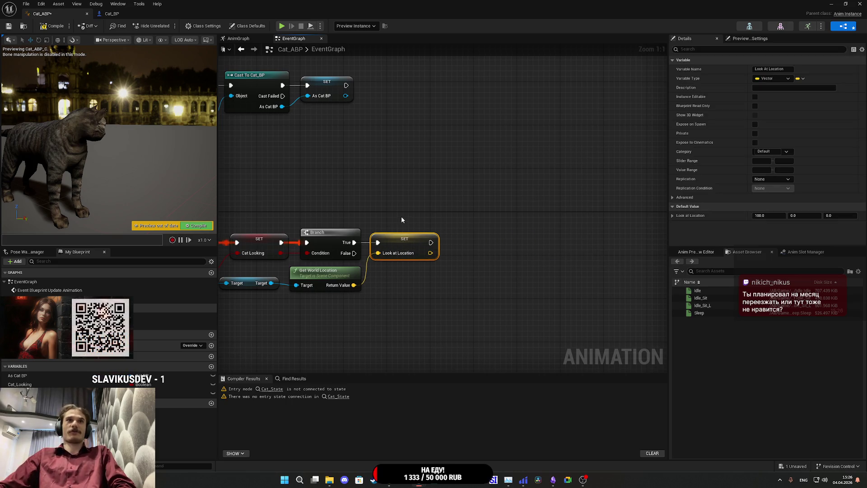
pyautogui.click(395, 205)
pyautogui.moveTo(395, 205); pyautogui.dragTo(462, 200)
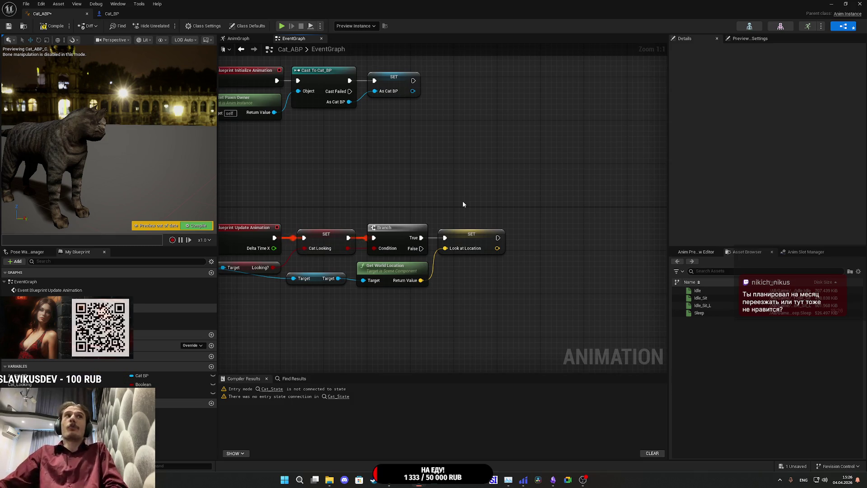
pyautogui.click(7, 27)
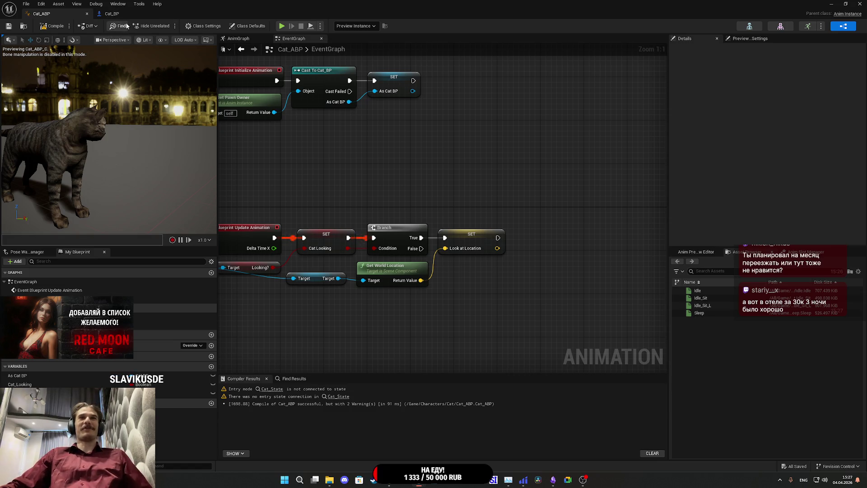
# Step: Pan Cat_ABP's graph to review the Look at Location chain, then check Cat_BP and return
pyautogui.moveTo(409, 158); pyautogui.dragTo(376, 152)
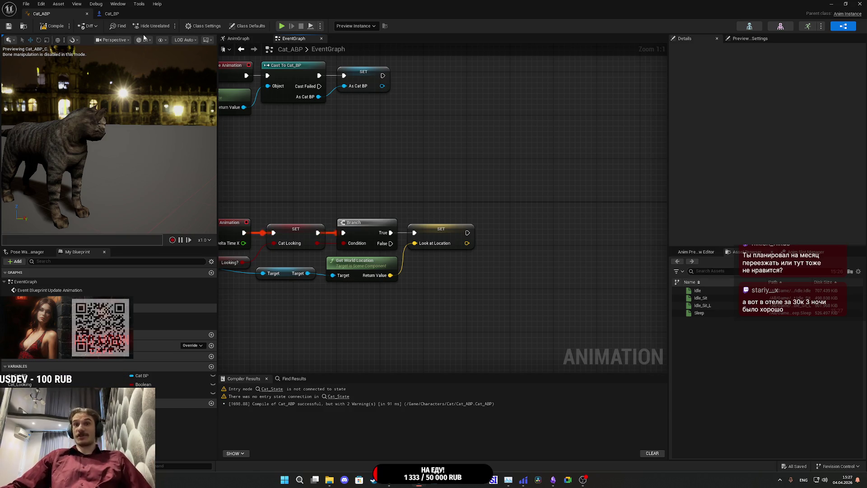
pyautogui.click(127, 14)
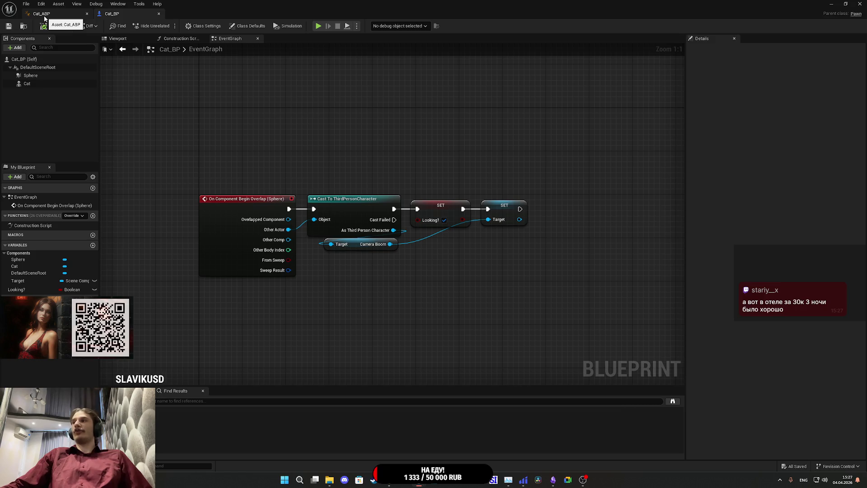
pyautogui.click(41, 14)
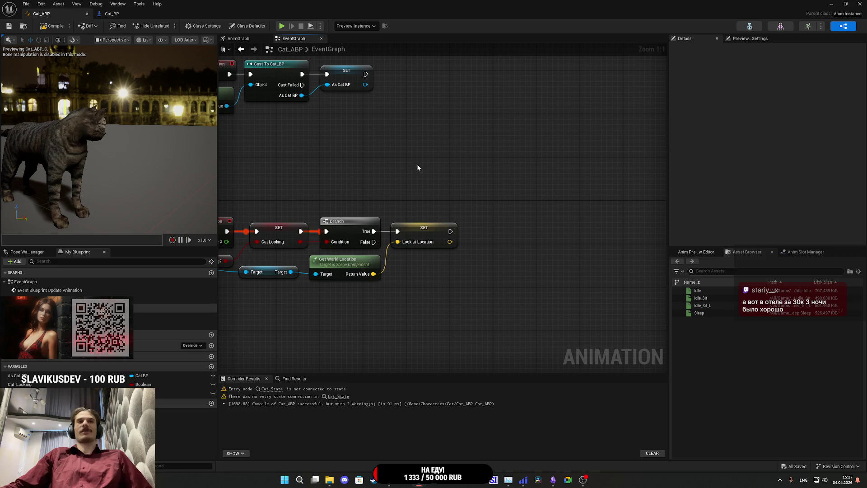
pyautogui.moveTo(451, 171); pyautogui.dragTo(410, 168)
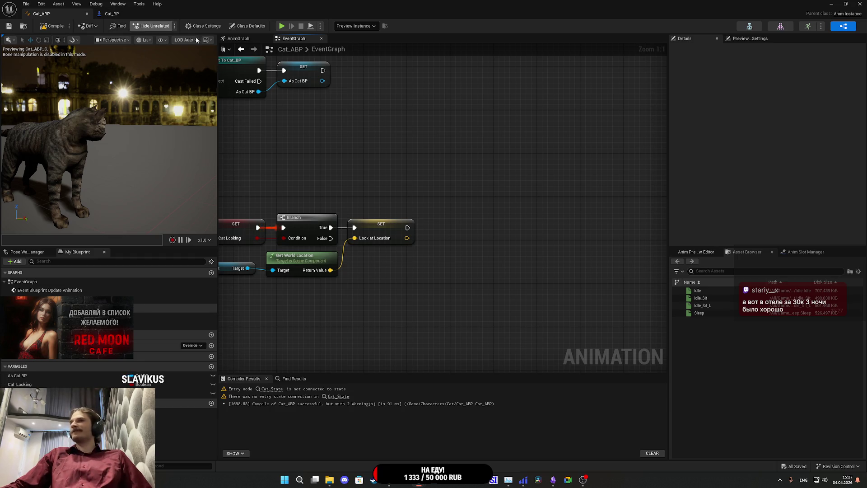
pyautogui.moveTo(437, 138)
pyautogui.mouseDown()
pyautogui.moveTo(523, 107)
pyautogui.moveTo(582, 130)
pyautogui.mouseUp()
pyautogui.moveTo(582, 180); pyautogui.dragTo(573, 189)
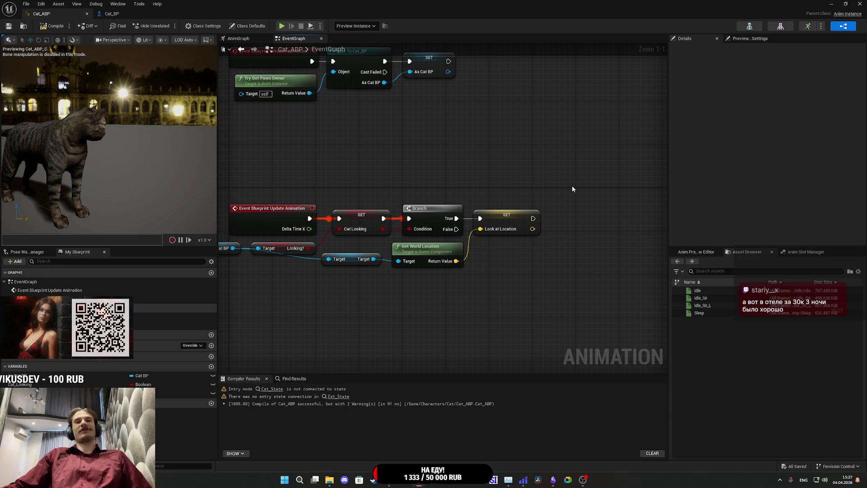
pyautogui.moveTo(573, 189)
pyautogui.mouseDown()
pyautogui.moveTo(465, 188)
pyautogui.moveTo(454, 171)
pyautogui.moveTo(509, 188)
pyautogui.mouseUp()
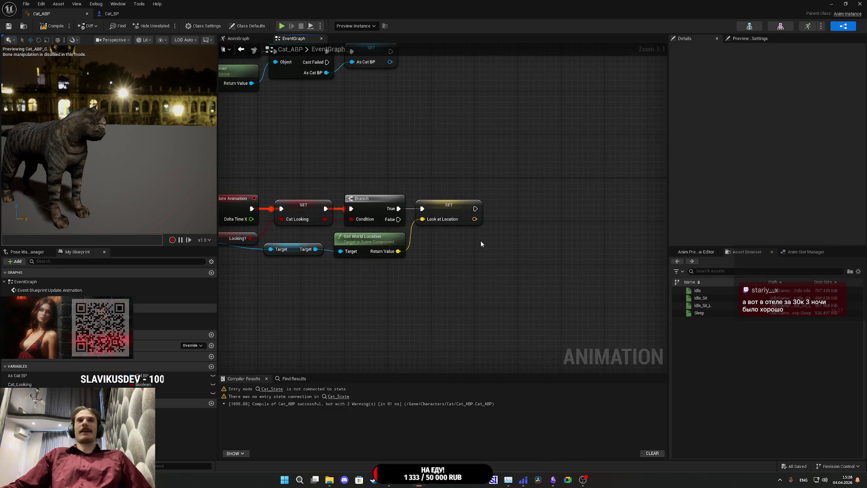
pyautogui.moveTo(480, 242); pyautogui.dragTo(521, 242)
pyautogui.moveTo(397, 160); pyautogui.dragTo(445, 167)
pyautogui.click(130, 15)
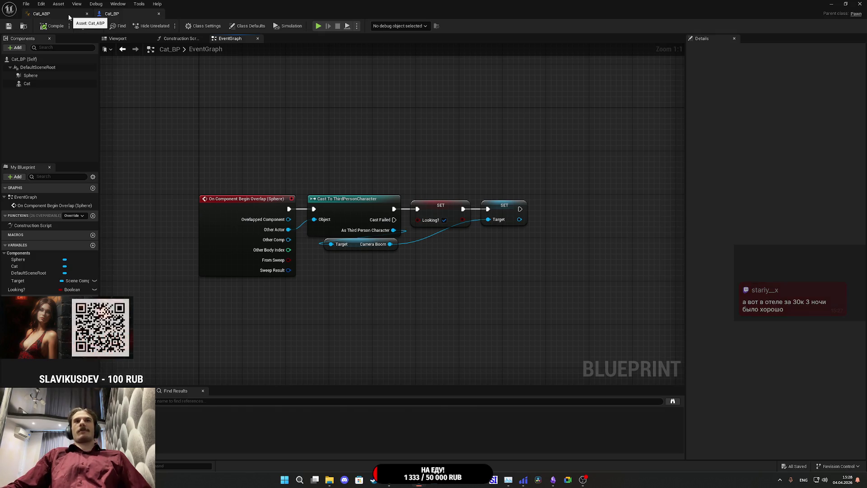
pyautogui.click(69, 17)
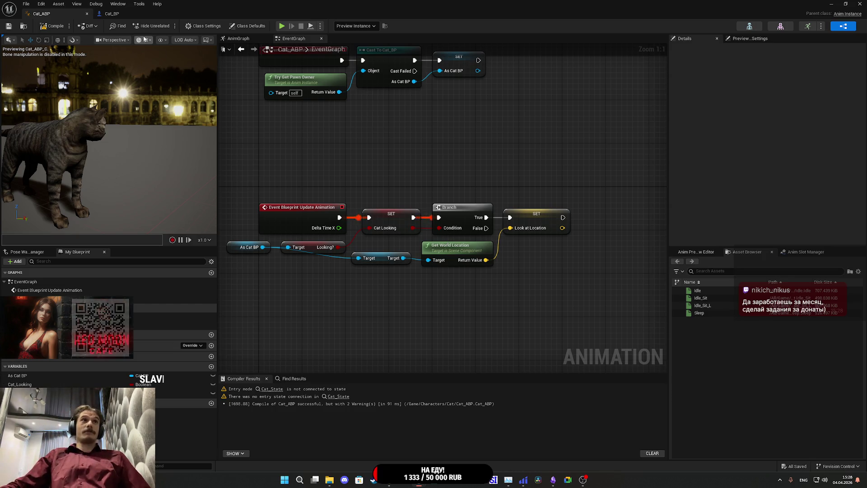
pyautogui.click(118, 14)
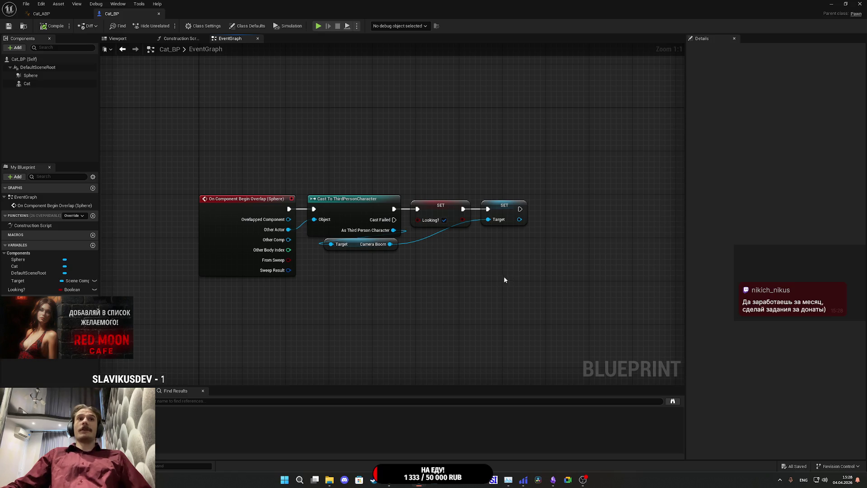
# Step: Add an On Component End Overlap event for Cat_BP's Sphere component
pyautogui.moveTo(506, 279); pyautogui.dragTo(567, 232)
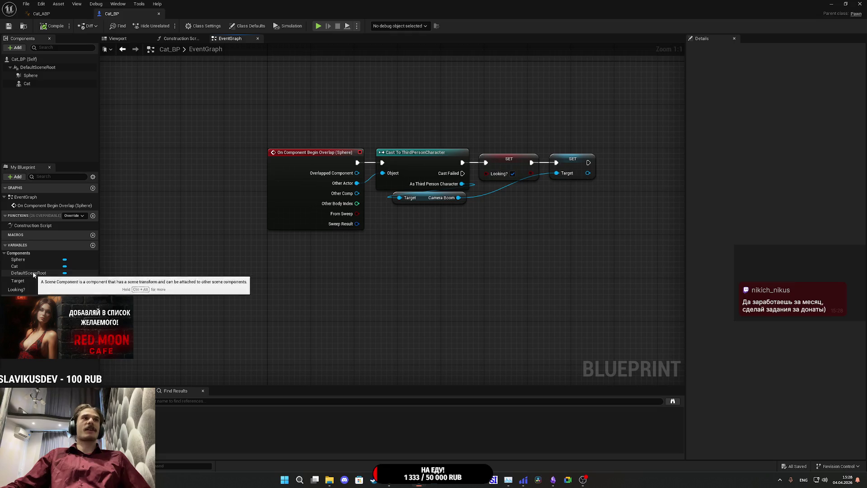
pyautogui.click(40, 75)
pyautogui.scroll(-10, 736, 331)
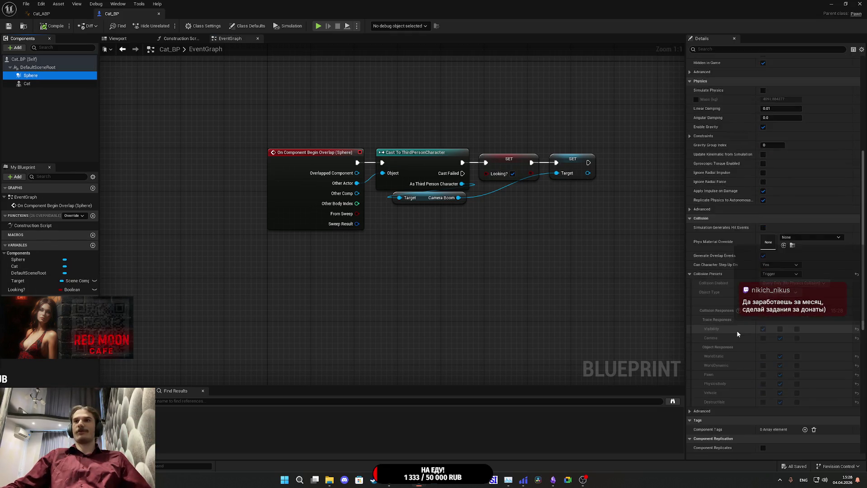
pyautogui.scroll(-5, 743, 324)
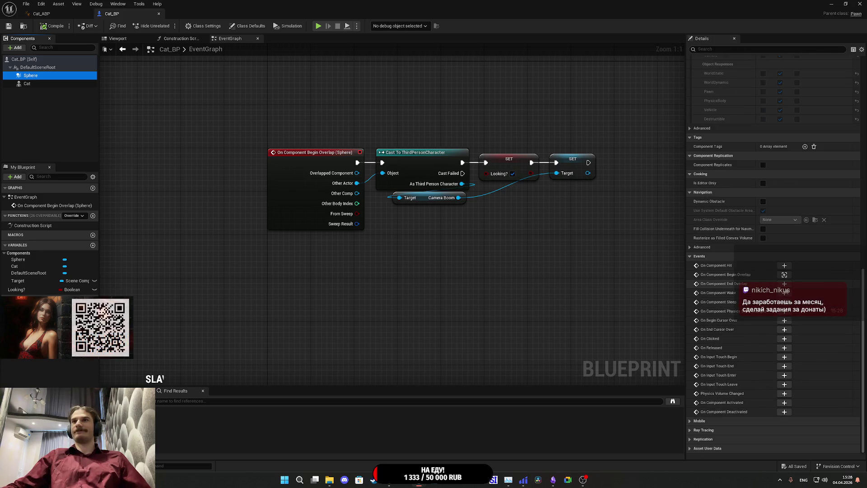
pyautogui.click(784, 285)
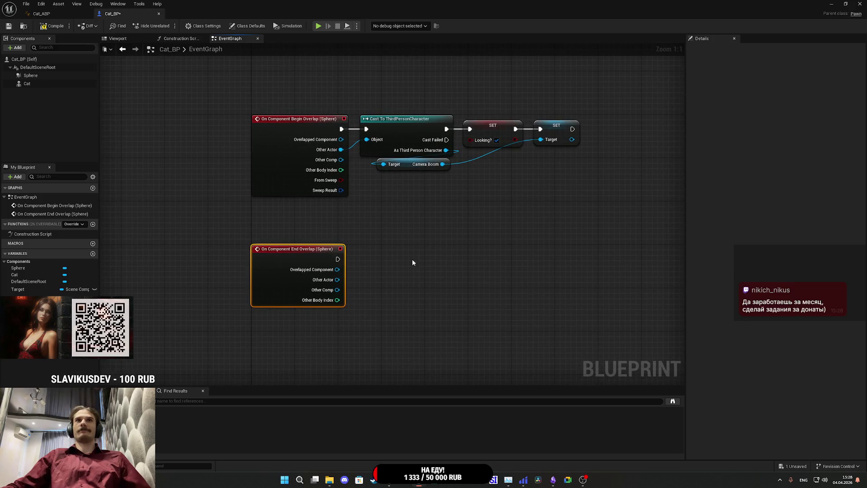
# Step: Duplicate the Cast to ThirdPersonCharacter and SET Looking? nodes and wire them to the end-overlap event
pyautogui.click(486, 131)
pyautogui.hotkey('ctrl', 'c')
pyautogui.hotkey('ctrl', 'v')
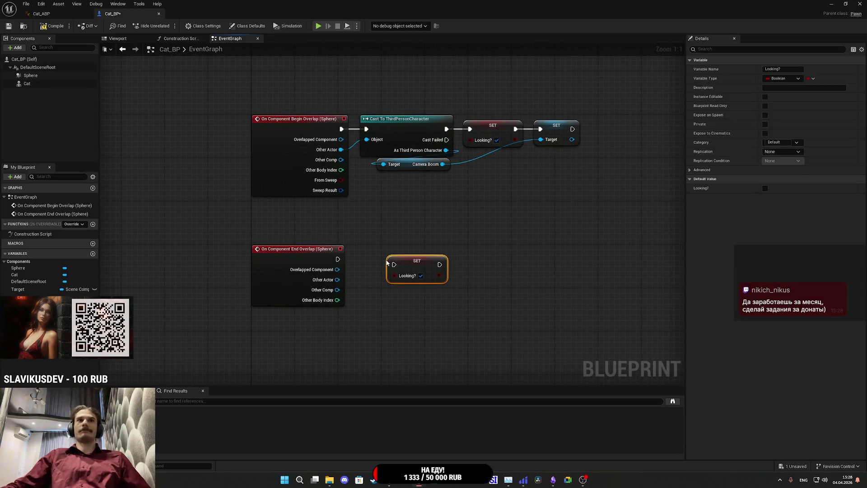
pyautogui.moveTo(414, 267); pyautogui.dragTo(534, 246)
pyautogui.click(400, 134)
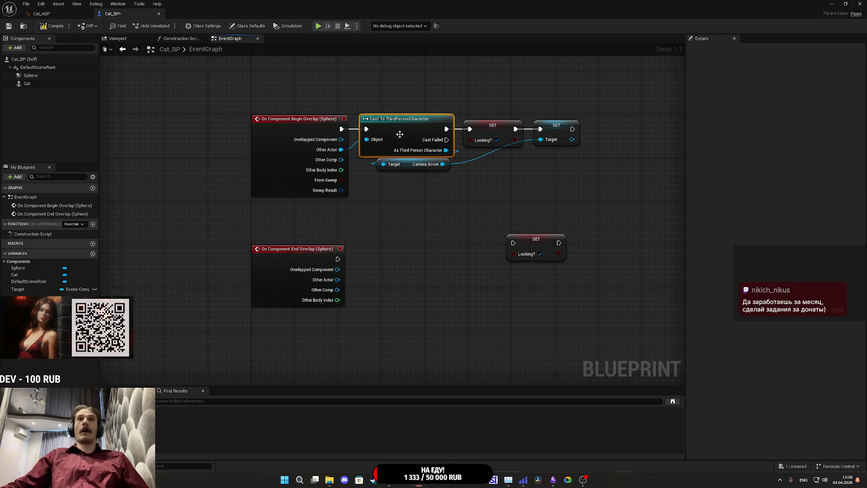
pyautogui.hotkey('ctrl', 'c')
pyautogui.hotkey('ctrl', 'v')
pyautogui.moveTo(405, 248)
pyautogui.mouseDown()
pyautogui.moveTo(354, 284)
pyautogui.moveTo(338, 280)
pyautogui.moveTo(362, 248)
pyautogui.moveTo(404, 237)
pyautogui.moveTo(419, 252)
pyautogui.moveTo(403, 252)
pyautogui.mouseUp()
pyautogui.moveTo(512, 242)
pyautogui.mouseDown()
pyautogui.moveTo(439, 259)
pyautogui.moveTo(483, 256)
pyautogui.mouseUp()
# Step: Untick Looking? on the new setter, add a SET Target node after it, then compile and save Cat_BP
pyautogui.click(492, 270)
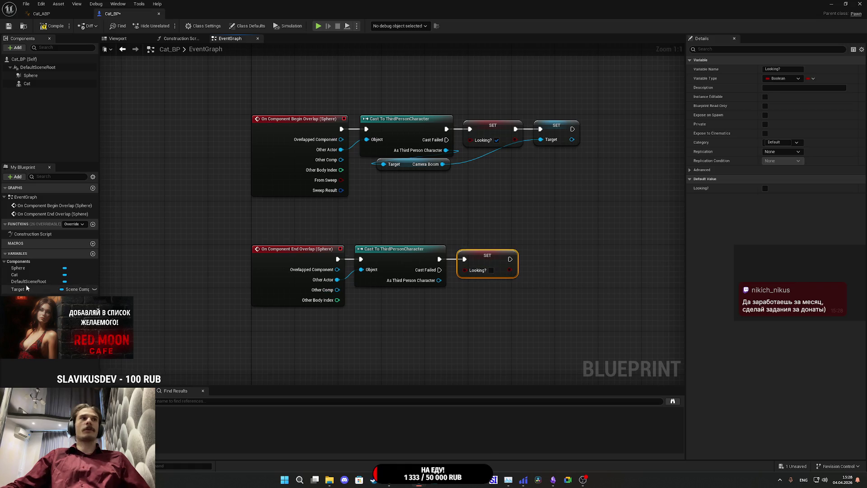
pyautogui.moveTo(22, 290)
pyautogui.mouseDown()
pyautogui.moveTo(511, 281)
pyautogui.moveTo(509, 270)
pyautogui.moveTo(548, 262)
pyautogui.mouseUp()
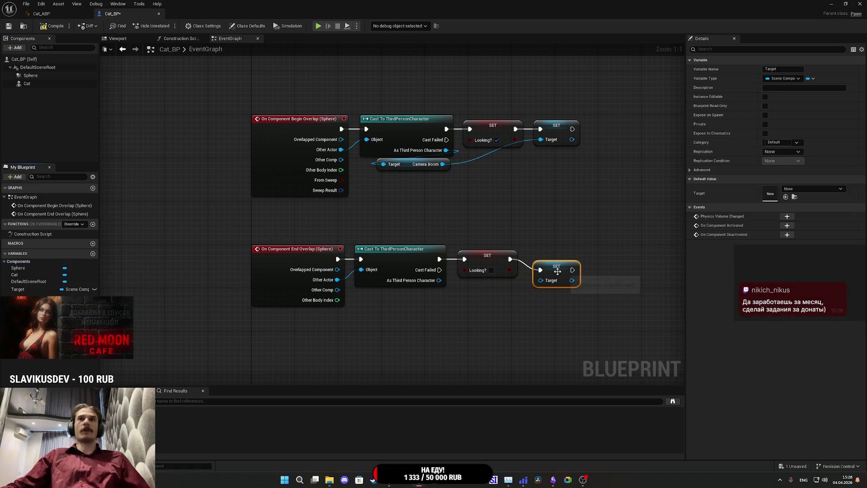
pyautogui.click(500, 215)
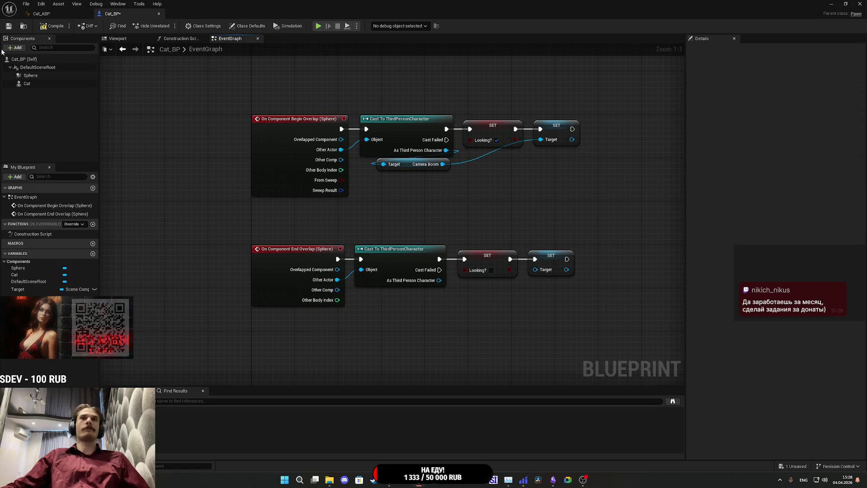
pyautogui.click(52, 26)
pyautogui.click(9, 26)
pyautogui.click(41, 13)
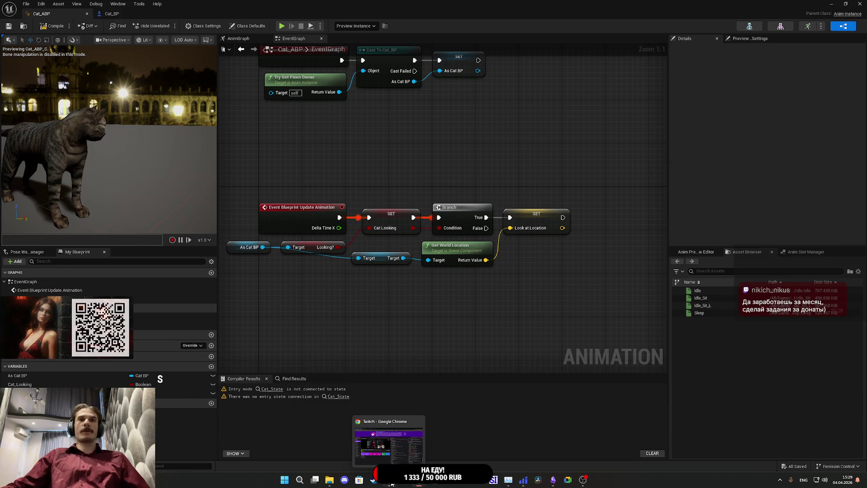
# Step: Close the third Chrome tab, check the YouTube tab and Twitch dashboard, then return to Unreal's Cat_ABP graph
pyautogui.click(391, 482)
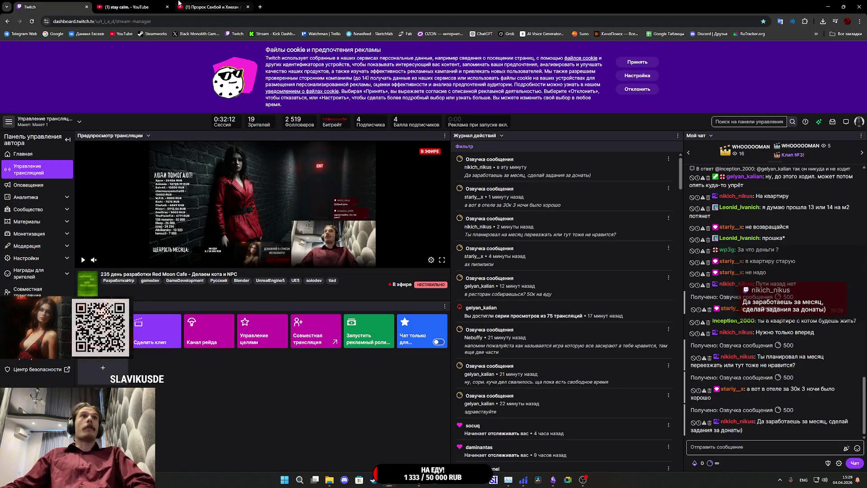
pyautogui.middleClick(195, 4)
pyautogui.click(127, 7)
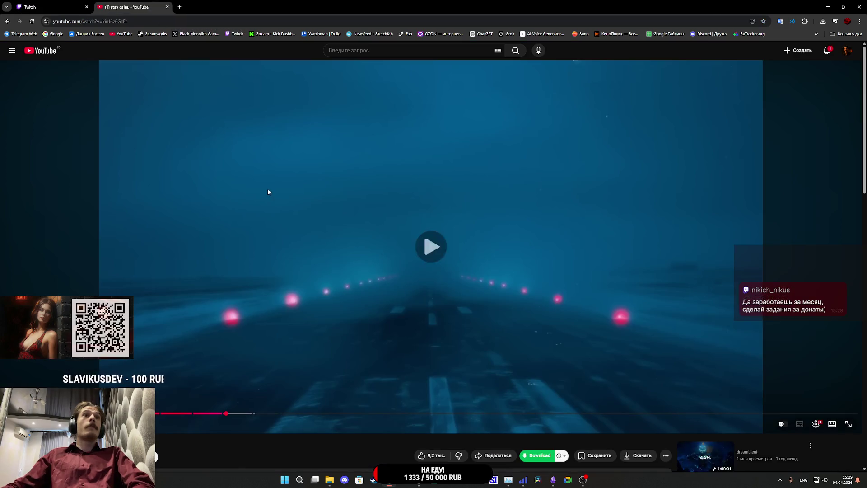
pyautogui.click(47, 3)
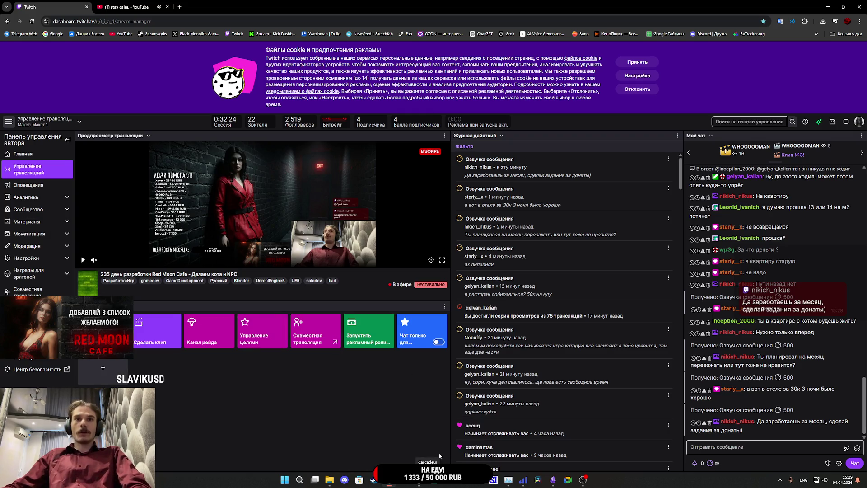
pyautogui.hotkey('alt', 'Tab')
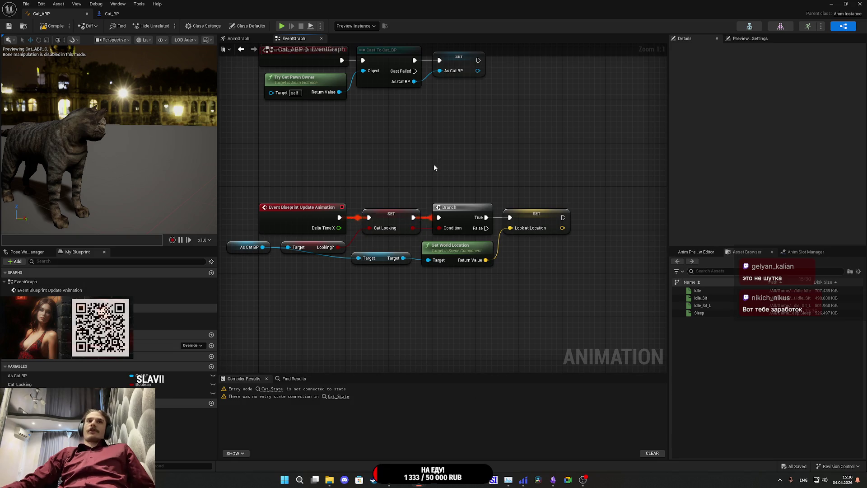
pyautogui.moveTo(425, 164); pyautogui.dragTo(387, 164)
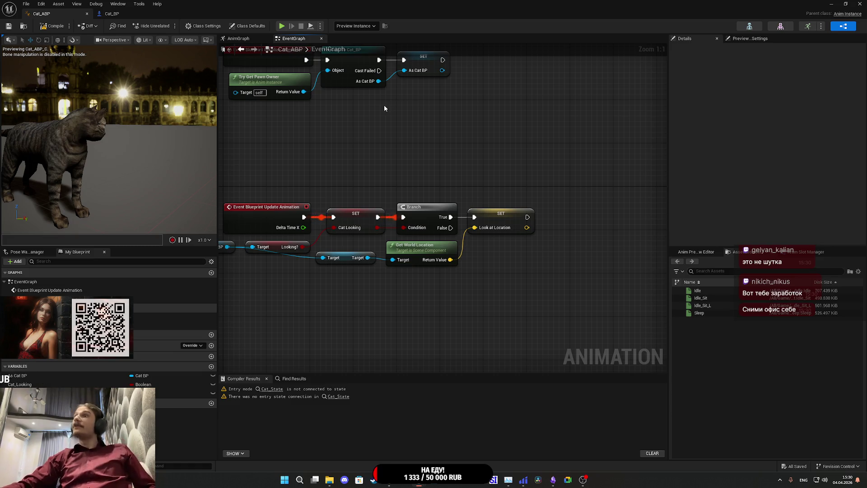
# Step: Pan across Cat_ABP's EventGraph to review the As Cat BP and Look At Location logic, then return to Cat_BP
pyautogui.moveTo(501, 161)
pyautogui.mouseDown()
pyautogui.moveTo(454, 149)
pyautogui.moveTo(486, 142)
pyautogui.mouseUp()
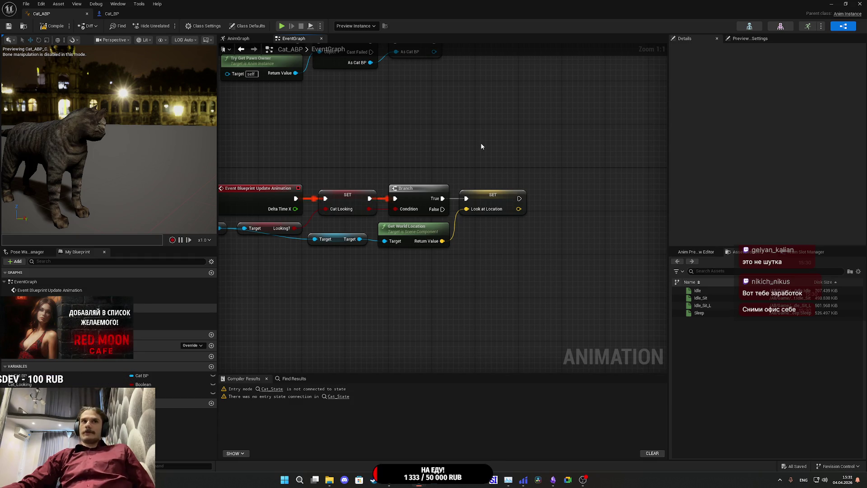
pyautogui.moveTo(470, 161); pyautogui.dragTo(514, 152)
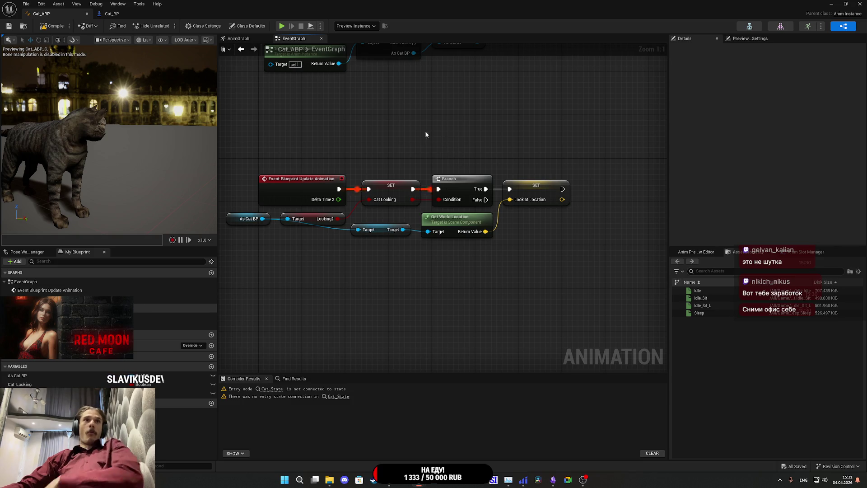
pyautogui.click(111, 13)
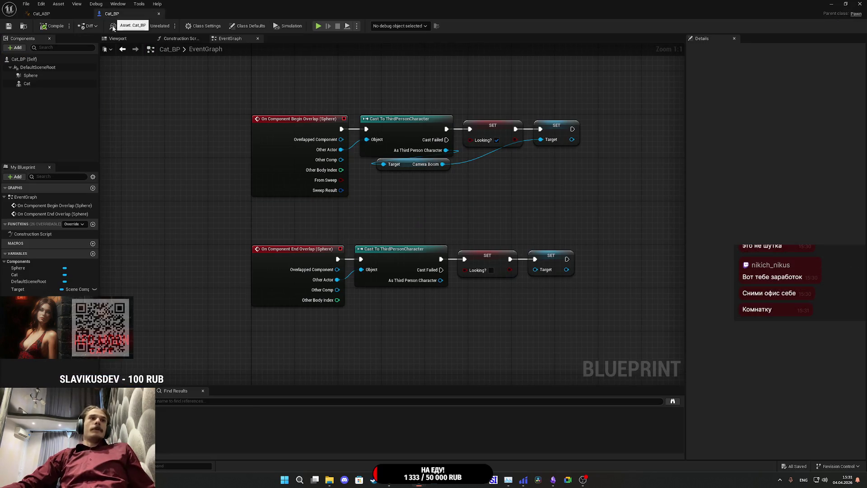
# Step: Create an Integer variable named Cat_State in Cat_BP with a default value of 1
pyautogui.click(93, 254)
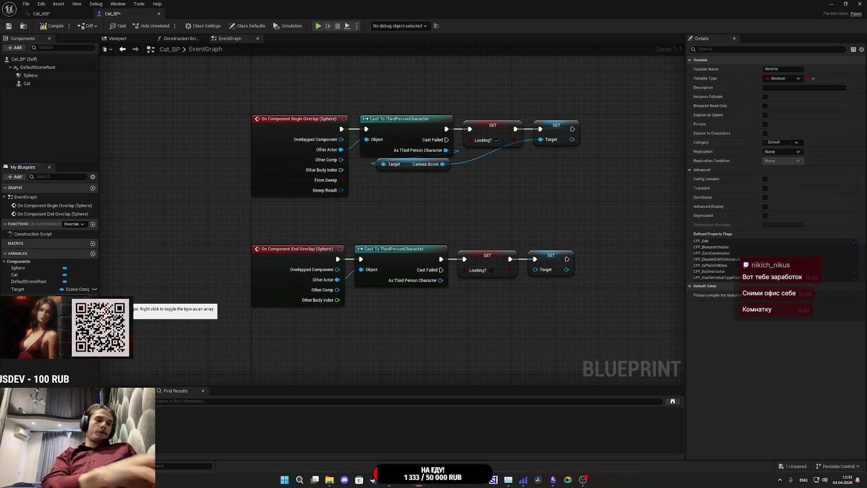
pyautogui.write('Cat_State')
pyautogui.press('Return')
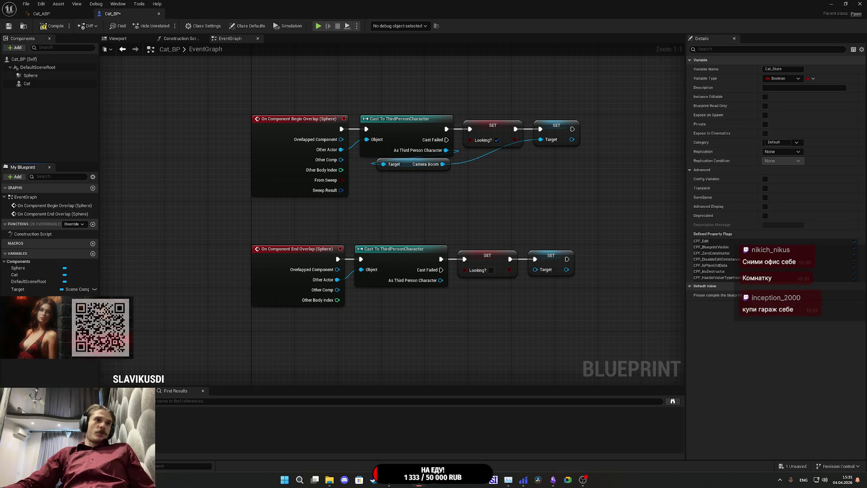
pyautogui.click(50, 26)
pyautogui.click(11, 28)
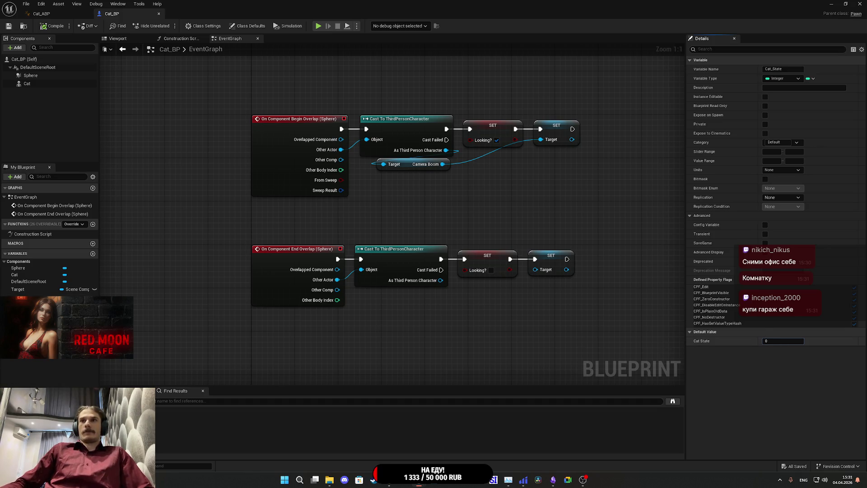
pyautogui.click(783, 341)
pyautogui.write('1')
pyautogui.press('Return')
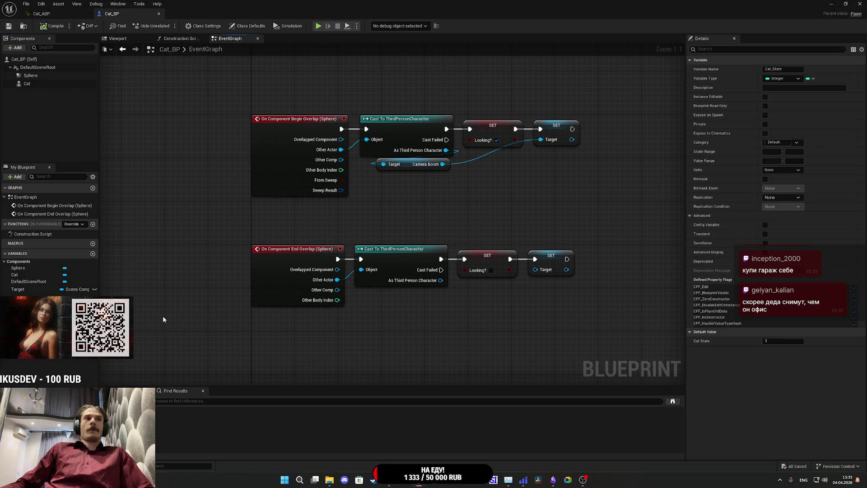
pyautogui.press('Home')
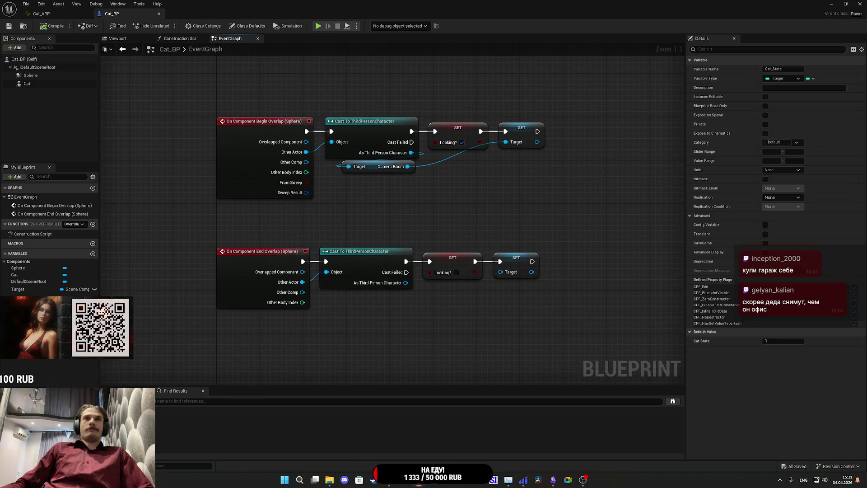
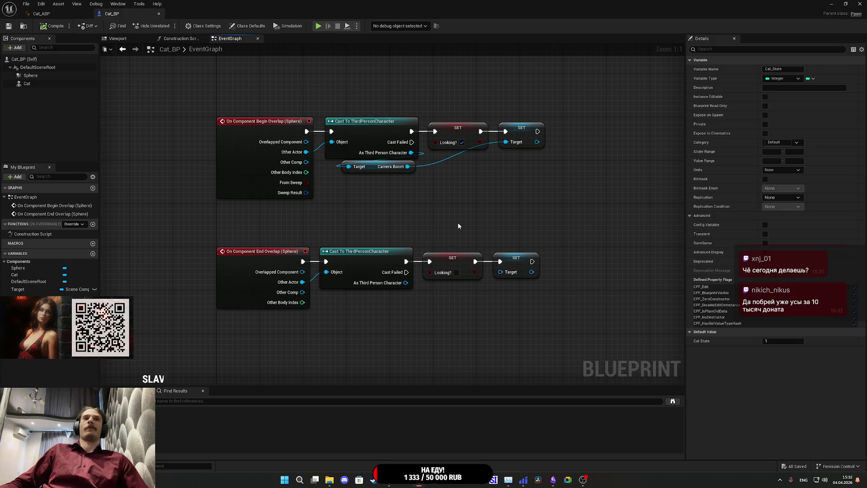
# Step: Switch to Cat_ABP, look over its AnimGraph Look At chain, then return to its EventGraph
pyautogui.moveTo(460, 221); pyautogui.dragTo(475, 215)
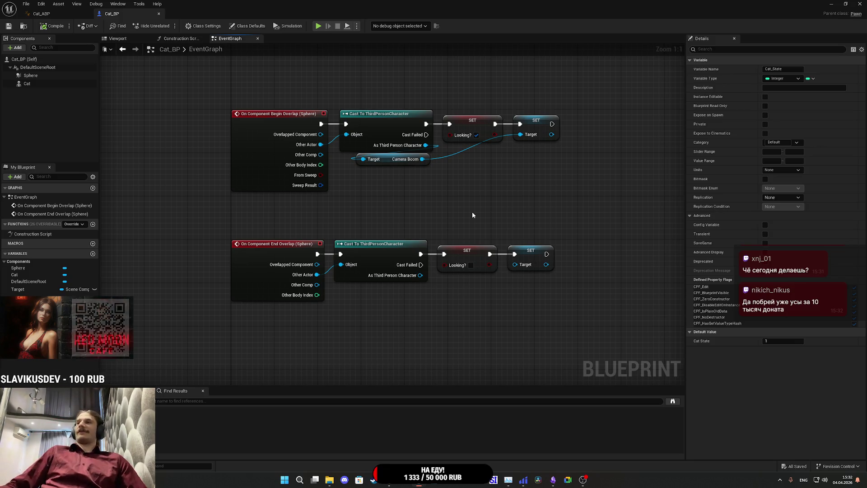
pyautogui.moveTo(486, 200); pyautogui.dragTo(475, 207)
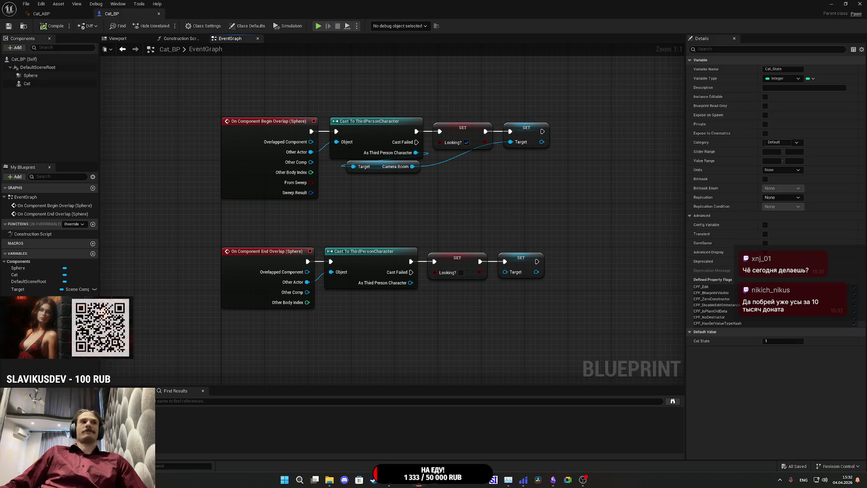
pyautogui.click(45, 13)
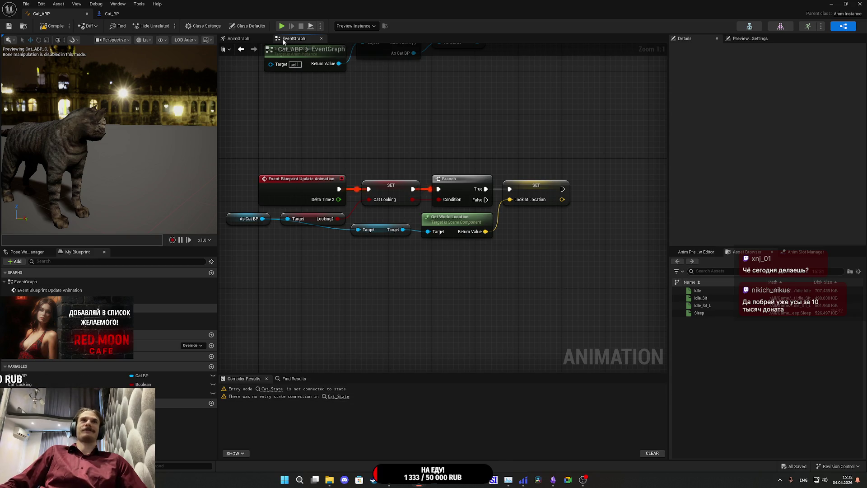
pyautogui.click(238, 39)
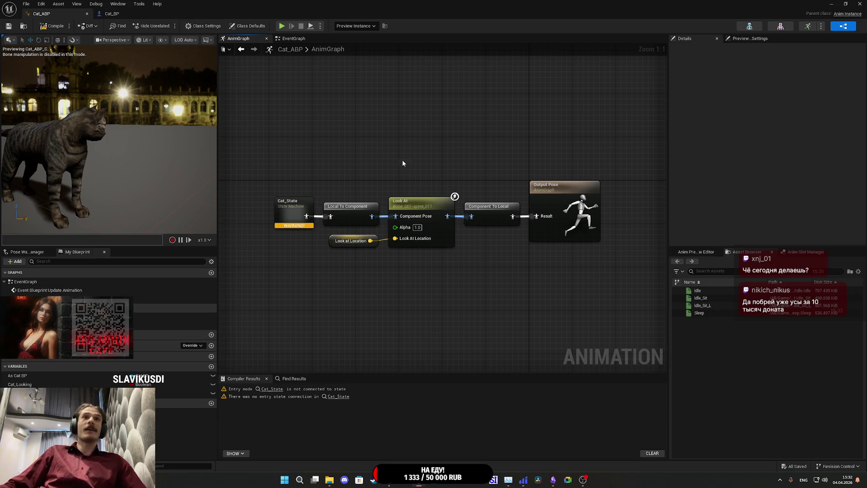
pyautogui.click(290, 40)
# Step: Get Cat State from As Cat BP, promote it to a Cat State variable, and chain the SET into Update Animation
pyautogui.moveTo(559, 236); pyautogui.dragTo(520, 251)
pyautogui.moveTo(250, 248)
pyautogui.mouseDown()
pyautogui.moveTo(316, 251)
pyautogui.moveTo(368, 294)
pyautogui.mouseUp()
pyautogui.write('stat')
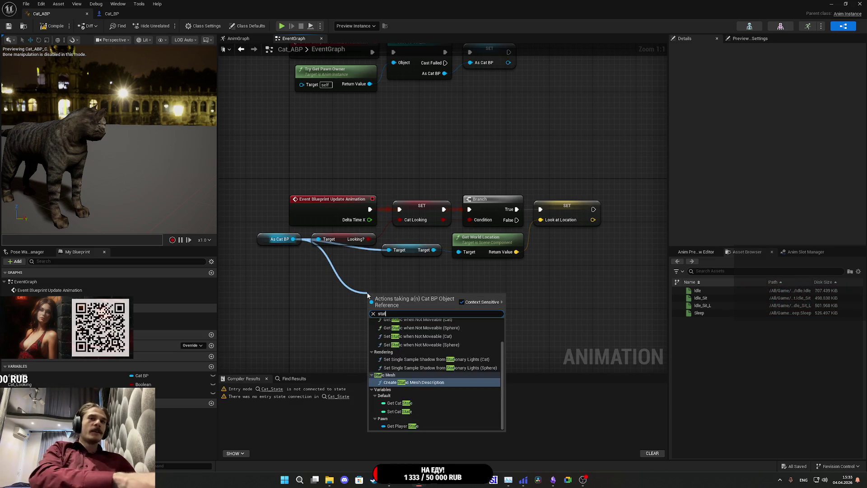
pyautogui.write('e')
pyautogui.click(406, 337)
pyautogui.moveTo(422, 299)
pyautogui.mouseDown()
pyautogui.moveTo(555, 302)
pyautogui.moveTo(485, 300)
pyautogui.moveTo(609, 228)
pyautogui.moveTo(595, 209)
pyautogui.moveTo(517, 219)
pyautogui.mouseUp()
pyautogui.click(520, 321)
pyautogui.moveTo(505, 318)
pyautogui.mouseDown()
pyautogui.moveTo(641, 220)
pyautogui.moveTo(632, 220)
pyautogui.mouseUp()
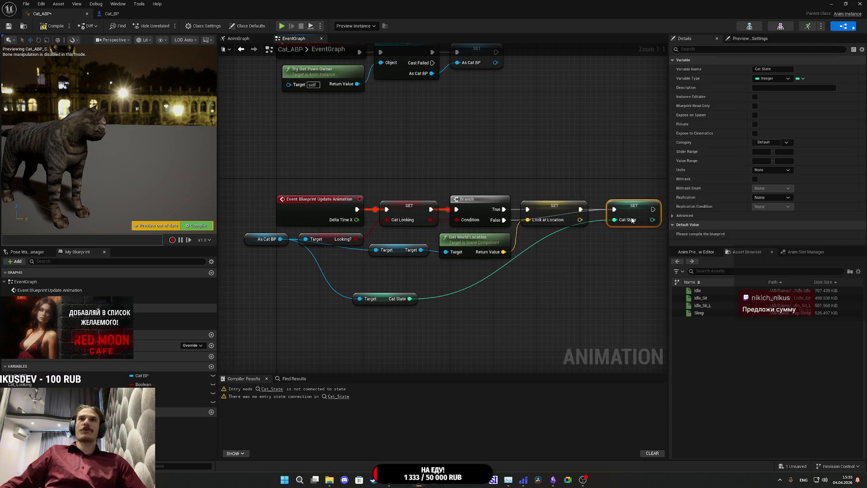
pyautogui.click(587, 280)
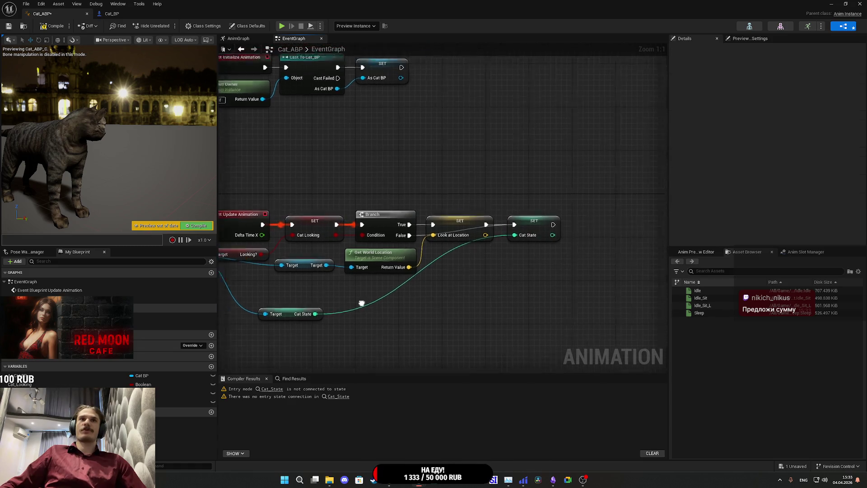
pyautogui.moveTo(250, 322)
pyautogui.mouseDown()
pyautogui.moveTo(460, 309)
pyautogui.moveTo(488, 266)
pyautogui.mouseUp()
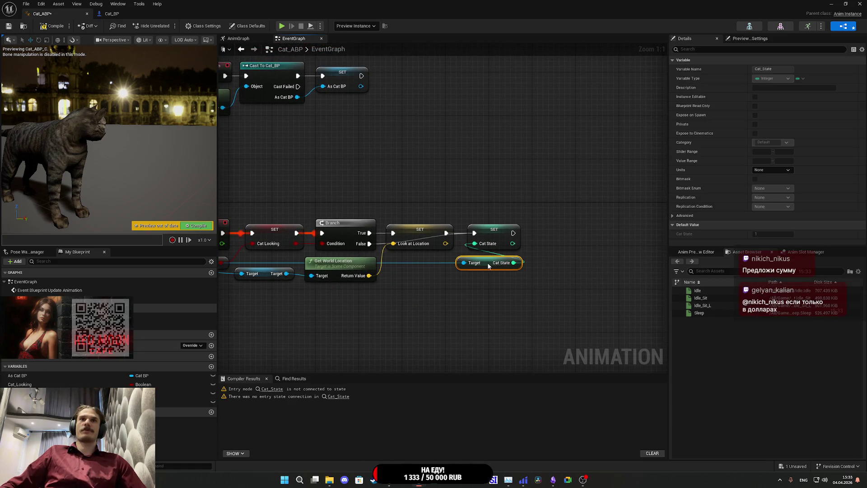
pyautogui.click(492, 306)
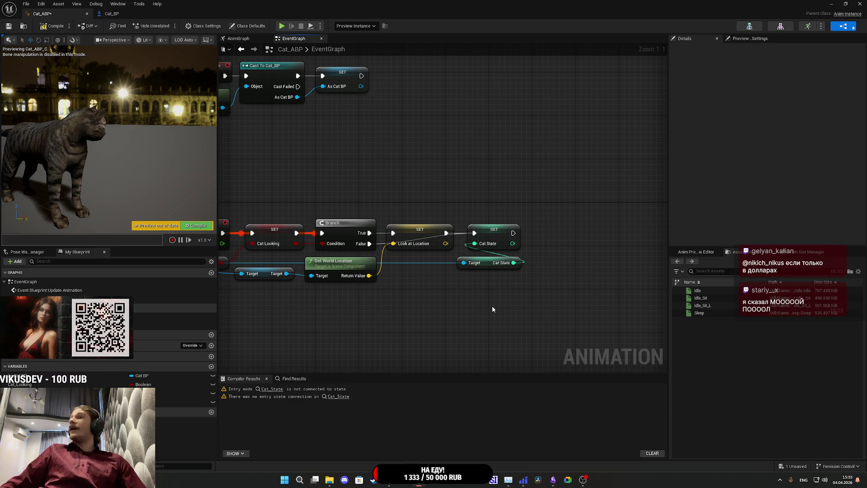
# Step: Compile Cat_ABP and select the AnimGraph's Look At node to inspect its settings
pyautogui.click(53, 29)
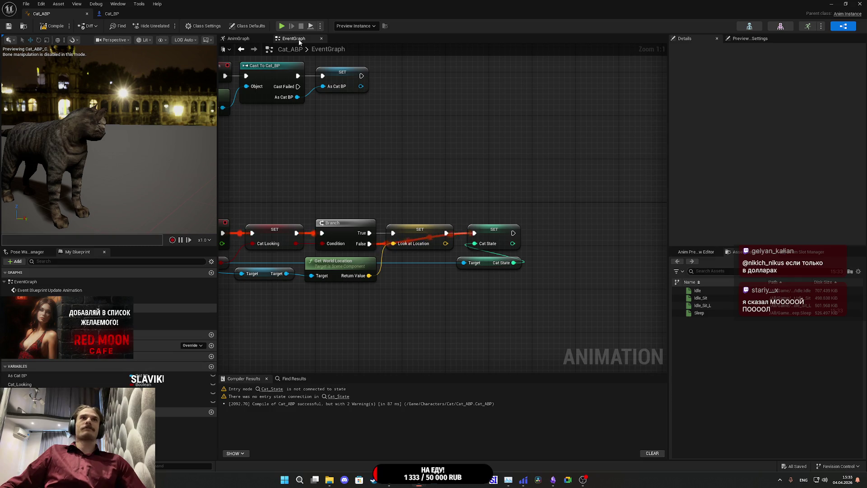
pyautogui.click(238, 39)
pyautogui.click(427, 206)
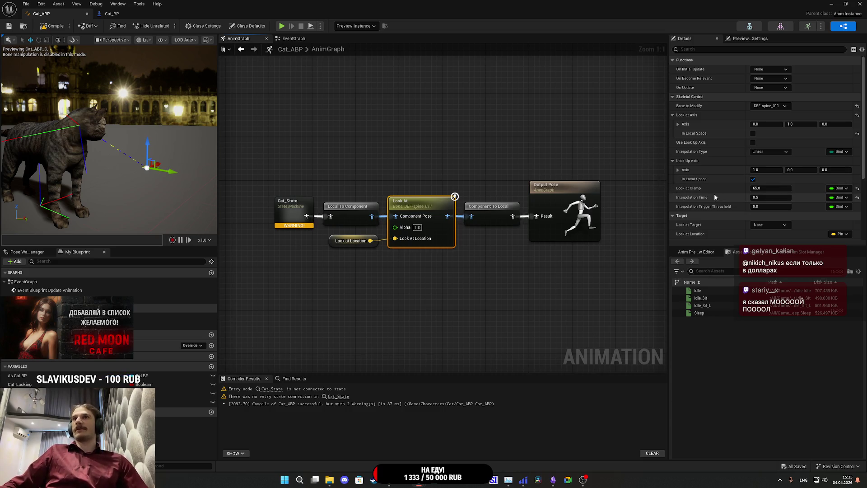
# Step: Feed the Look At Alpha from a Select Float indexed by Cat Looking, True set to 1.0
pyautogui.moveTo(28, 384); pyautogui.dragTo(292, 297)
pyautogui.click(311, 313)
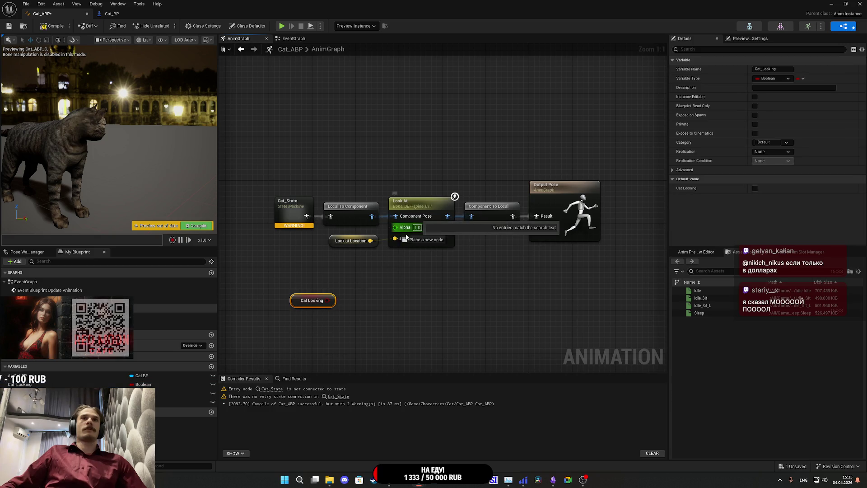
pyautogui.moveTo(407, 232); pyautogui.dragTo(396, 300)
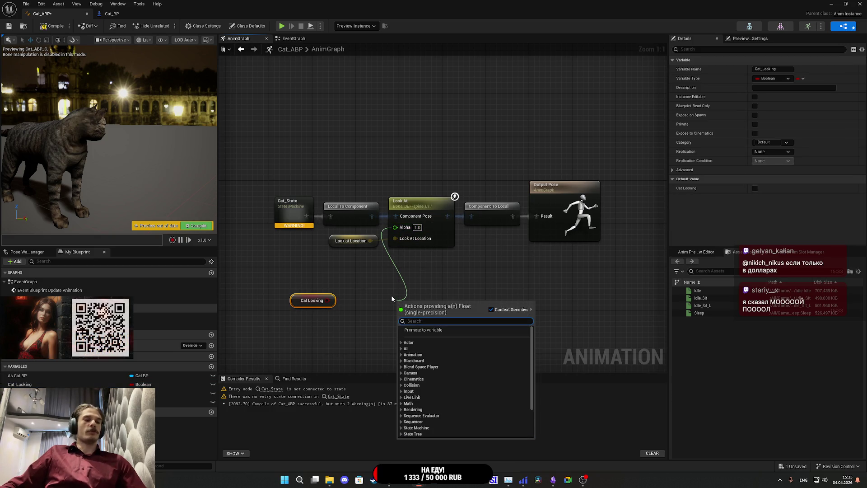
pyautogui.write('se')
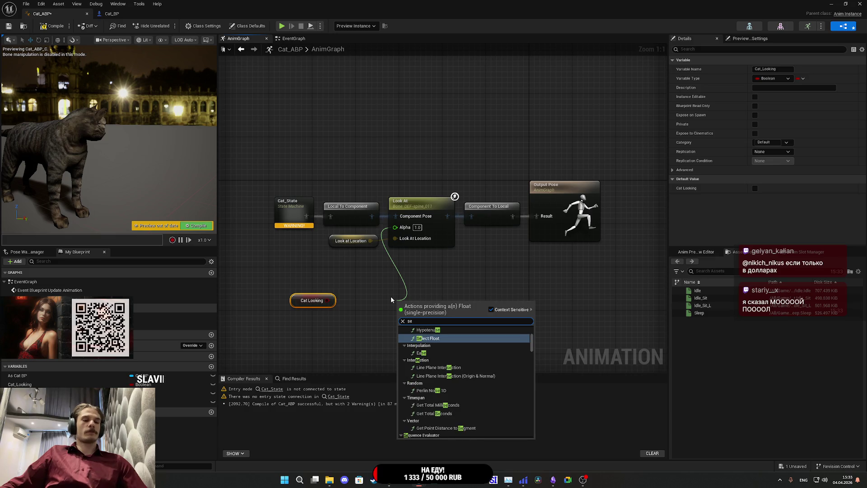
pyautogui.click(428, 338)
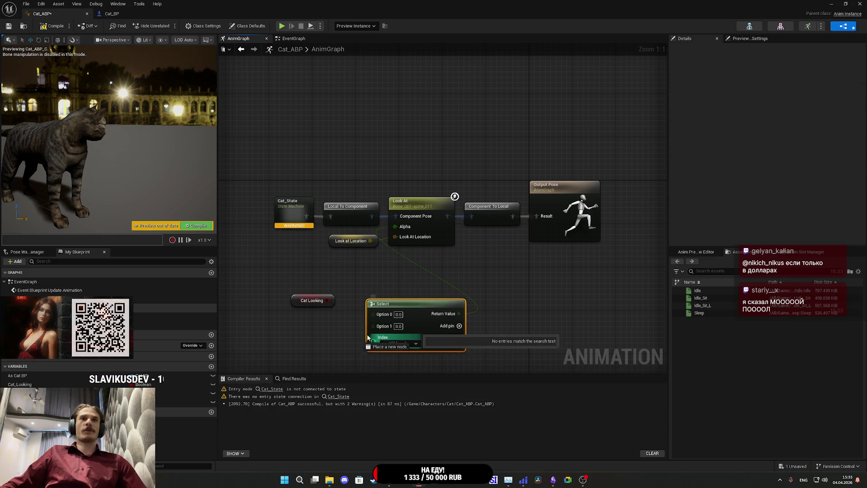
pyautogui.moveTo(370, 339); pyautogui.dragTo(327, 300)
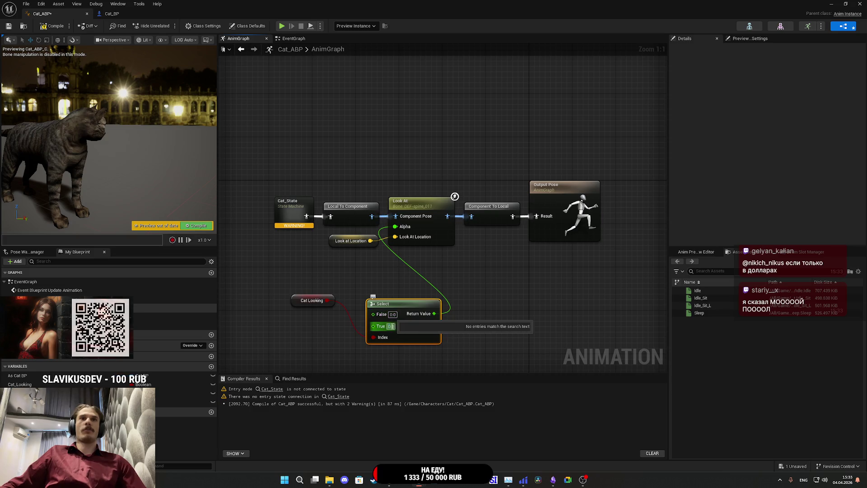
pyautogui.write('1')
pyautogui.click(347, 287)
pyautogui.hotkey('ctrl', 's')
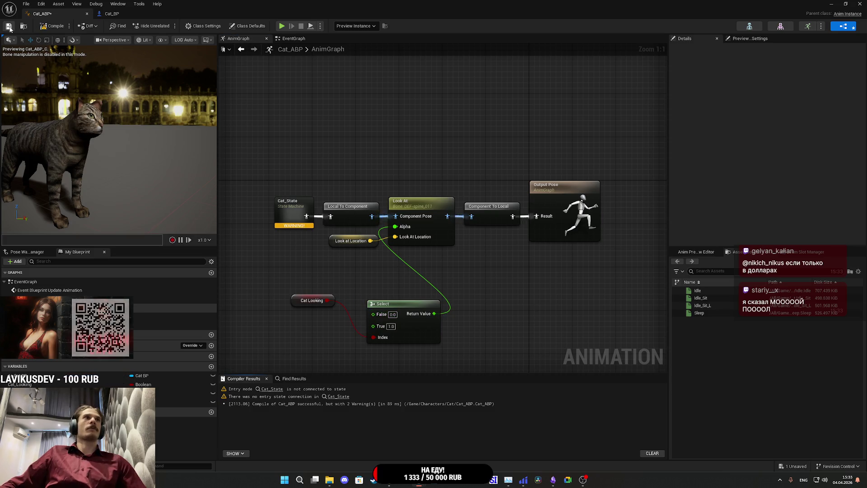
# Step: Set the Cat Looking variable's default value to true and recompile
pyautogui.click(22, 384)
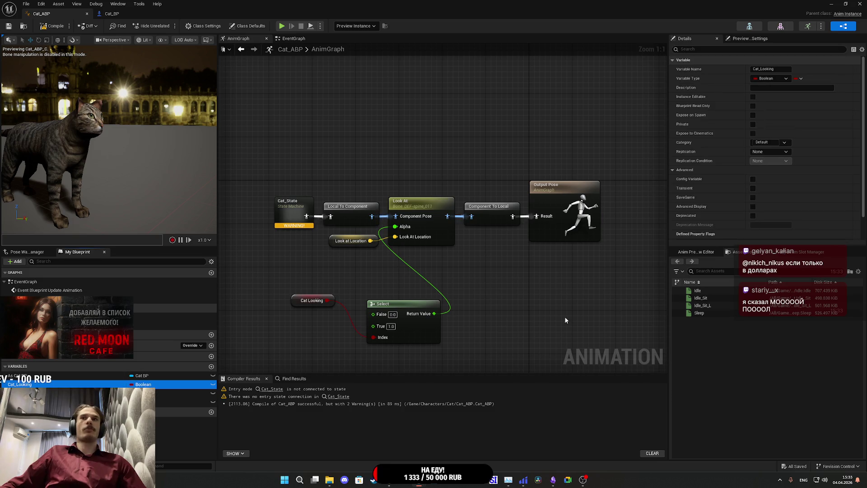
pyautogui.scroll(-5, 731, 221)
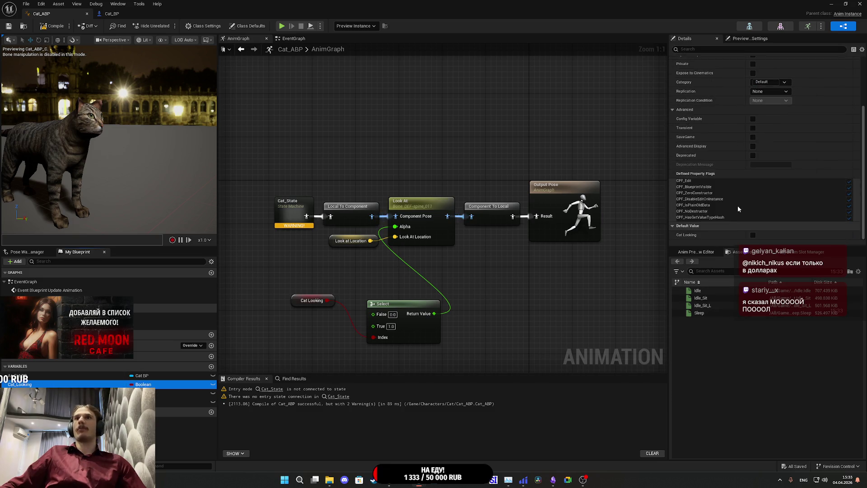
pyautogui.click(753, 236)
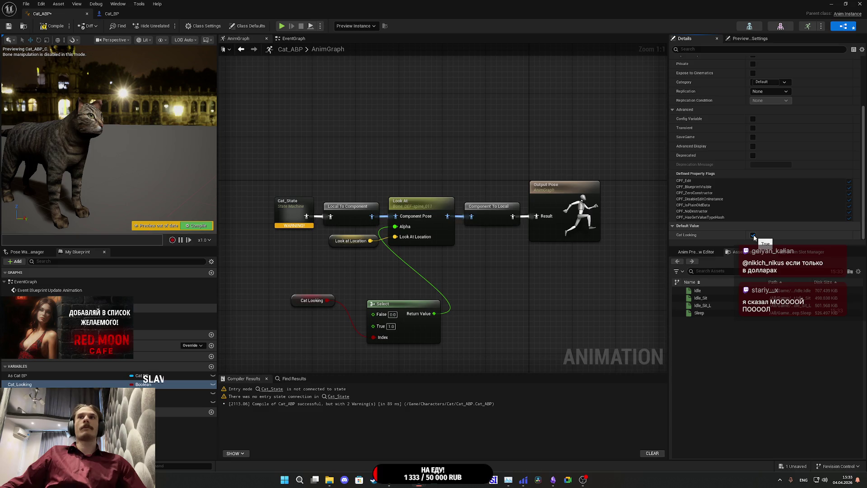
pyautogui.hotkey('ctrl', 's')
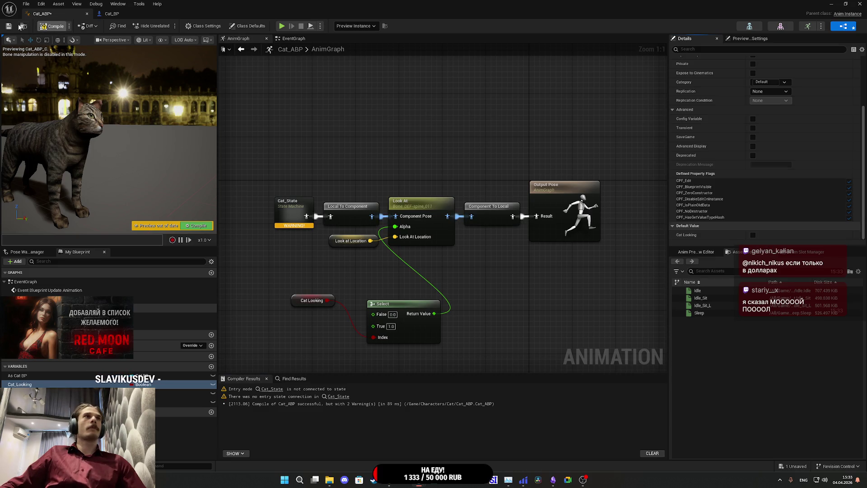
pyautogui.scroll(-2, 728, 216)
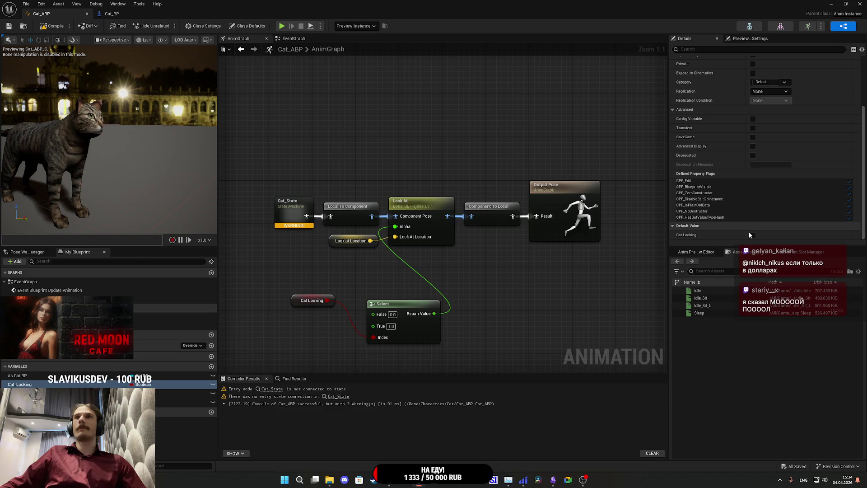
pyautogui.click(752, 235)
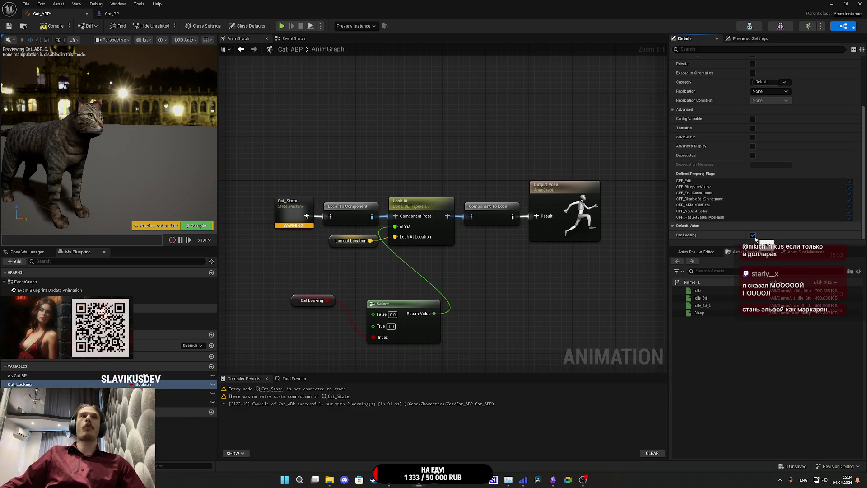
# Step: Turn Cat Looking's default back off, then compile and save Cat_ABP
pyautogui.click(753, 235)
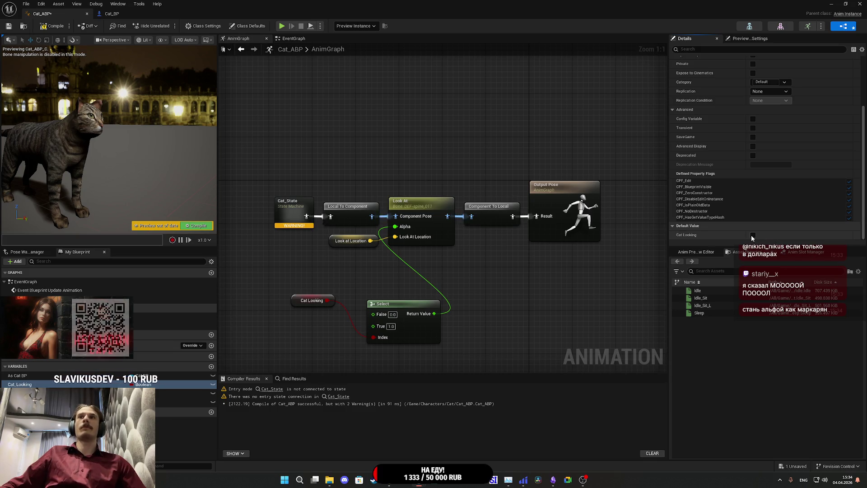
pyautogui.click(53, 26)
pyautogui.click(7, 28)
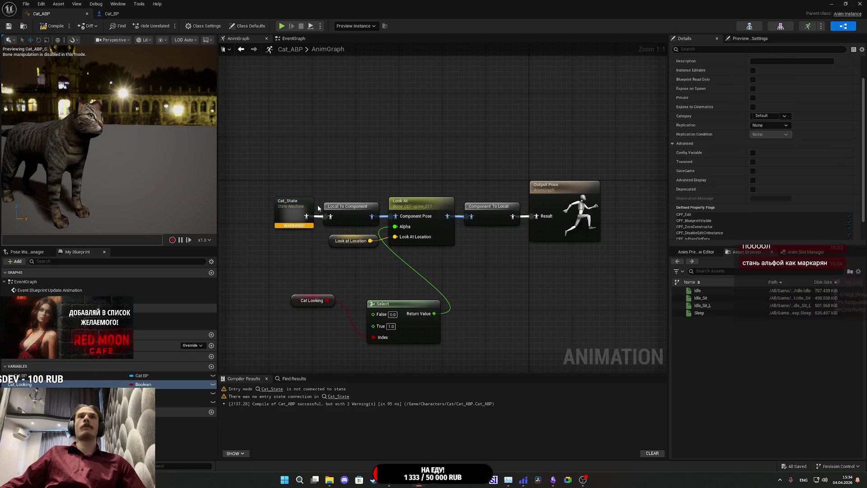
# Step: Tidy the AnimGraph, nudging the Look at Location node upward
pyautogui.moveTo(378, 285); pyautogui.dragTo(394, 253)
pyautogui.click(298, 277)
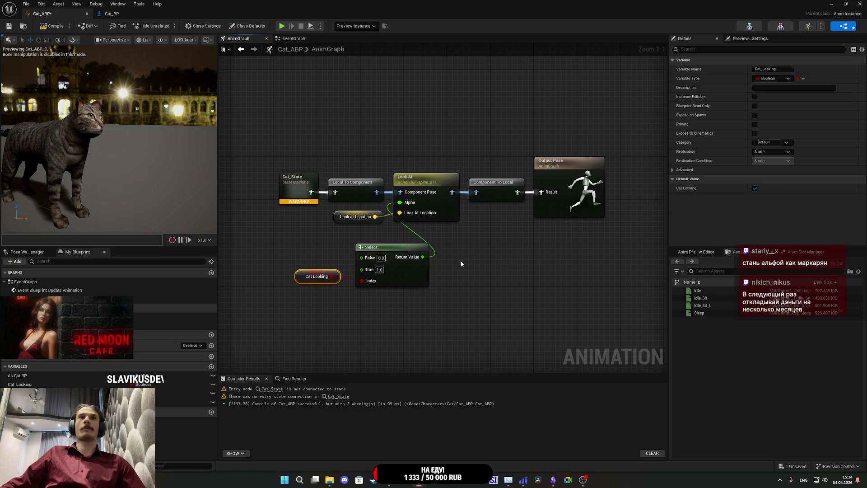
pyautogui.moveTo(467, 253); pyautogui.dragTo(470, 273)
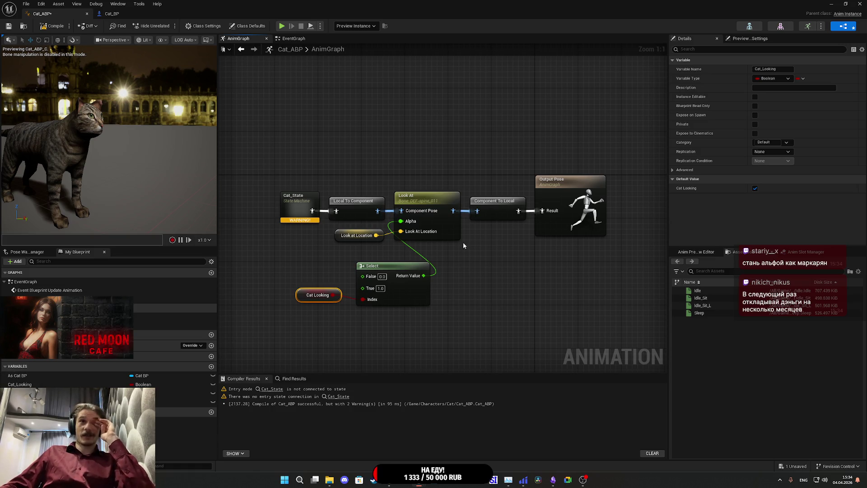
pyautogui.moveTo(339, 236); pyautogui.dragTo(343, 234)
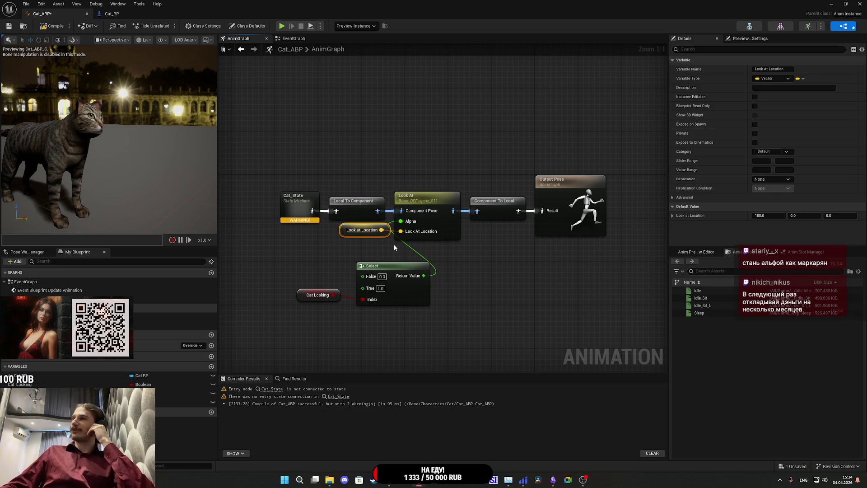
pyautogui.rightClick(357, 278)
pyautogui.press('Escape')
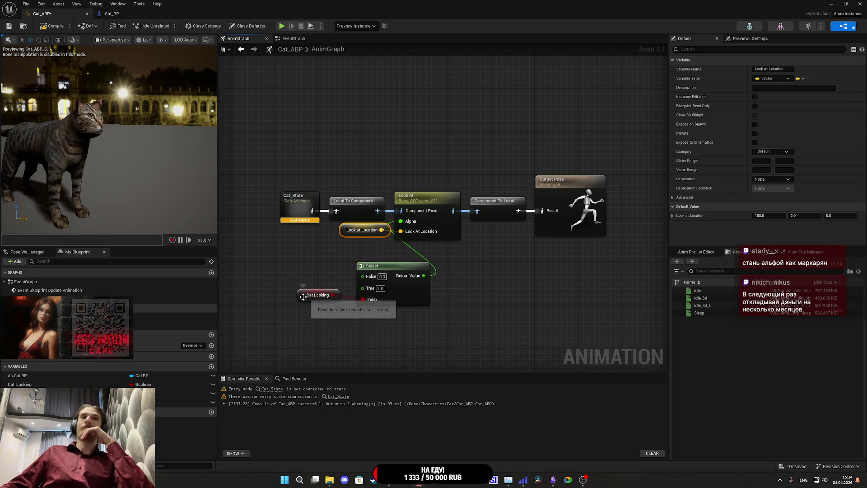
pyautogui.moveTo(304, 298); pyautogui.dragTo(309, 302)
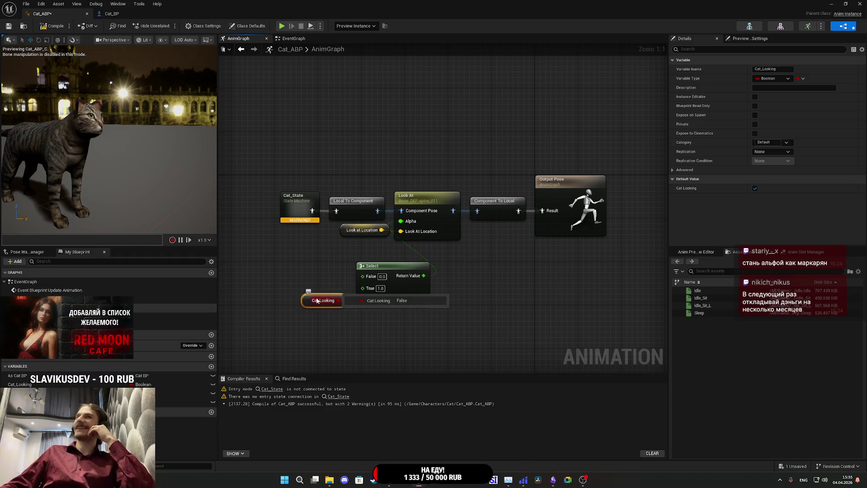
pyautogui.moveTo(306, 329); pyautogui.dragTo(390, 289)
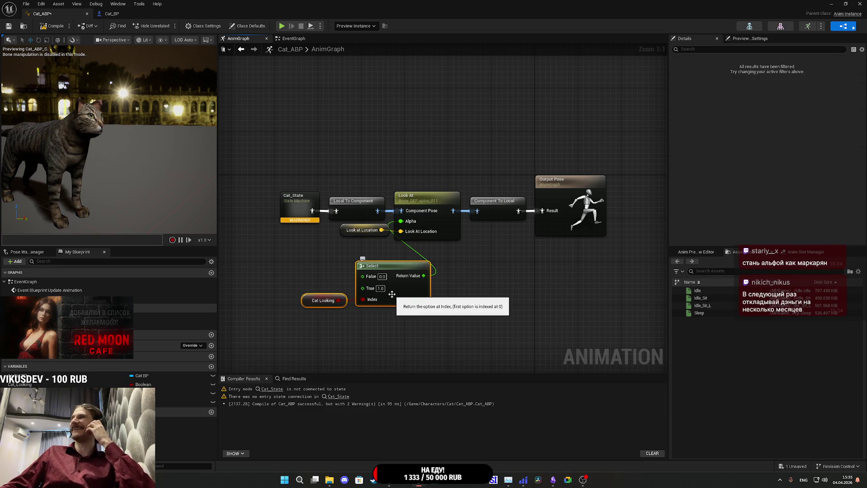
pyautogui.click(293, 171)
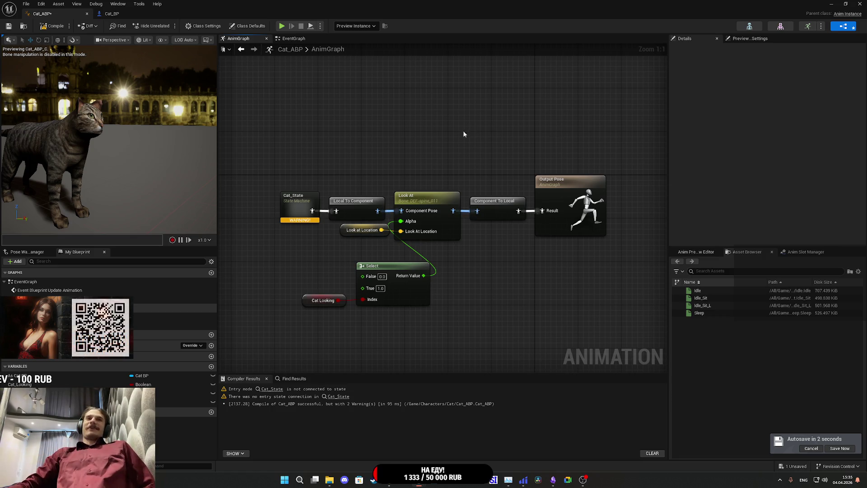
# Step: Move the Cat Looking and Select nodes up-right together and save Cat_ABP
pyautogui.moveTo(464, 130); pyautogui.dragTo(516, 140)
pyautogui.moveTo(467, 330); pyautogui.dragTo(355, 259)
pyautogui.moveTo(470, 292); pyautogui.dragTo(500, 275)
pyautogui.click(554, 277)
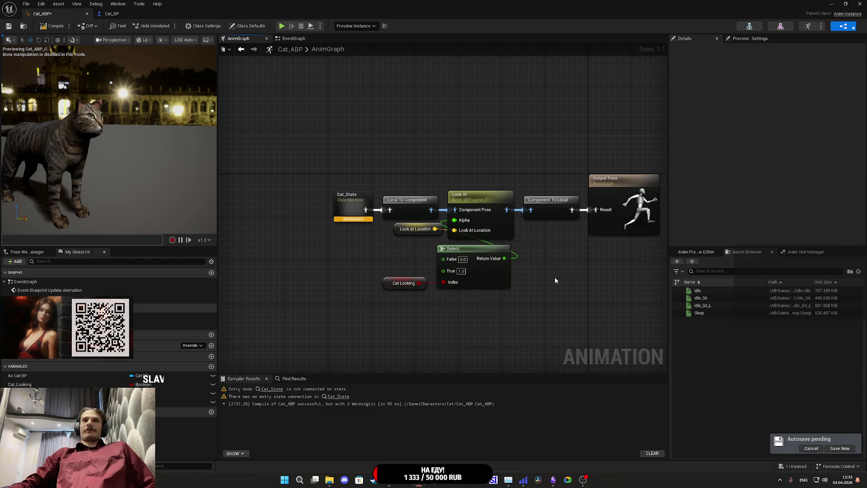
pyautogui.moveTo(554, 267); pyautogui.dragTo(621, 287)
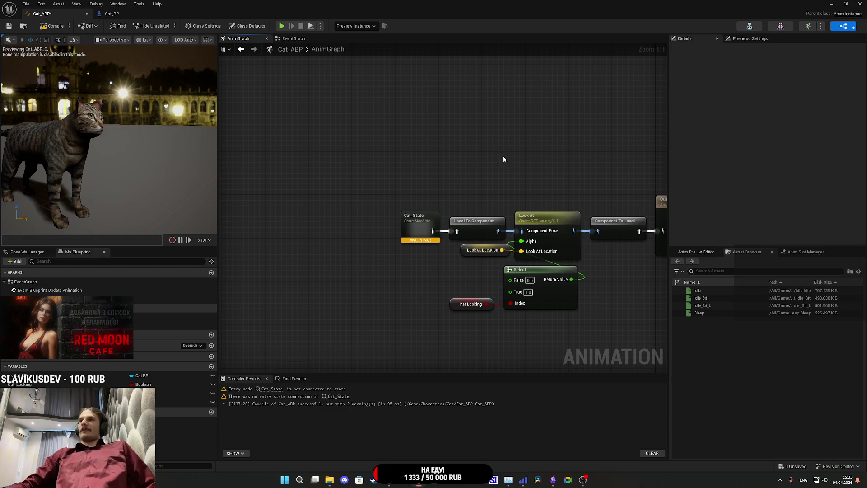
pyautogui.moveTo(483, 185); pyautogui.dragTo(452, 198)
pyautogui.click(9, 26)
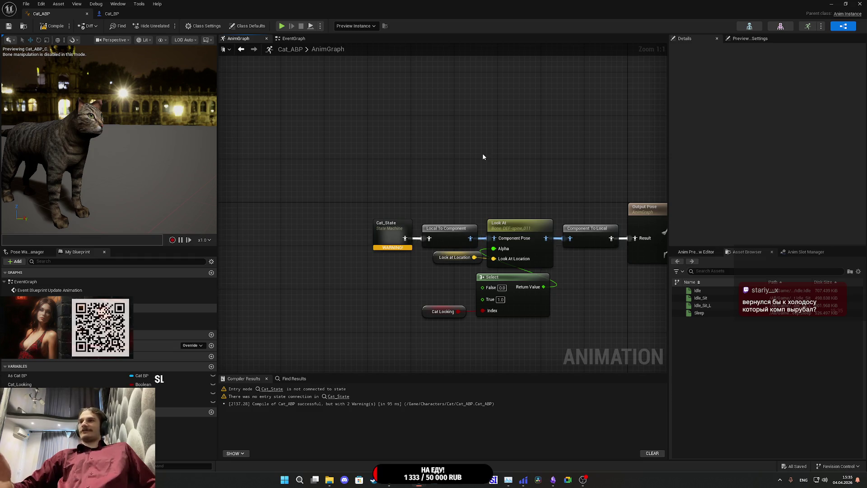
# Step: Realign Cat Looking and Select, and place the Look at Location node below Select
pyautogui.moveTo(483, 153); pyautogui.dragTo(468, 127)
pyautogui.moveTo(408, 261)
pyautogui.mouseDown()
pyautogui.moveTo(483, 295)
pyautogui.moveTo(451, 279)
pyautogui.mouseUp()
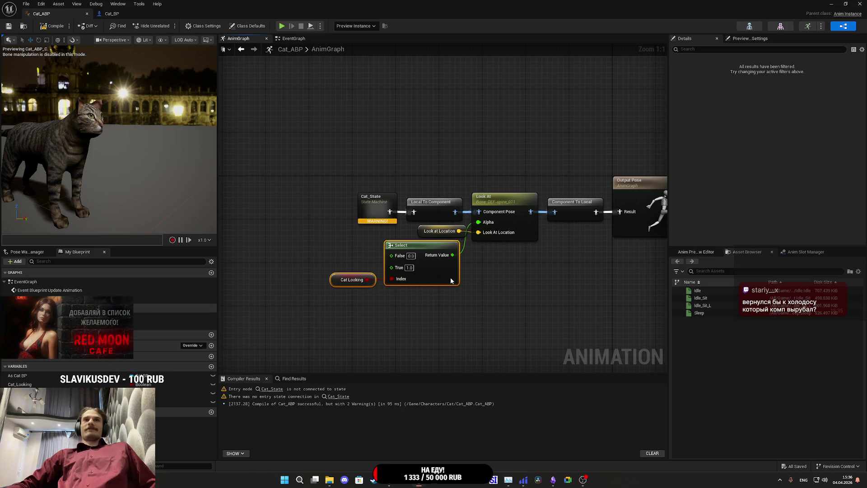
pyautogui.click(468, 273)
pyautogui.moveTo(424, 233)
pyautogui.moveTo(424, 232)
pyautogui.mouseDown()
pyautogui.moveTo(424, 182)
pyautogui.moveTo(422, 312)
pyautogui.moveTo(361, 275)
pyautogui.mouseUp()
pyautogui.moveTo(450, 277); pyautogui.dragTo(455, 266)
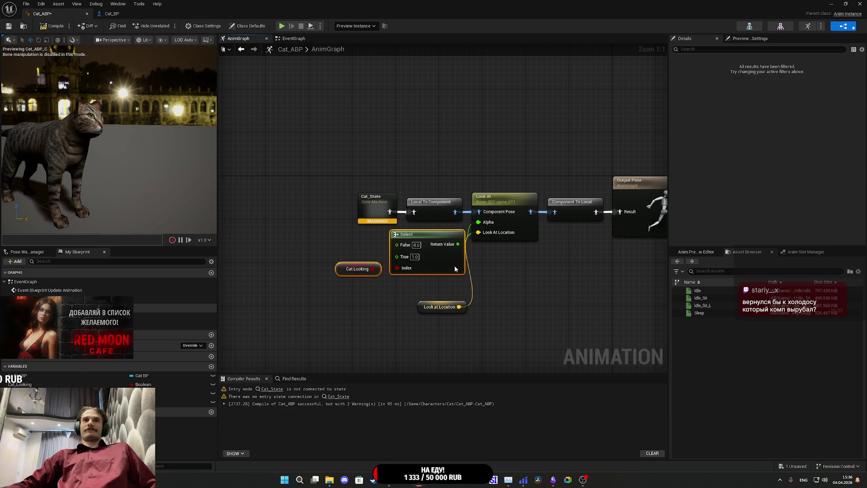
pyautogui.click(537, 286)
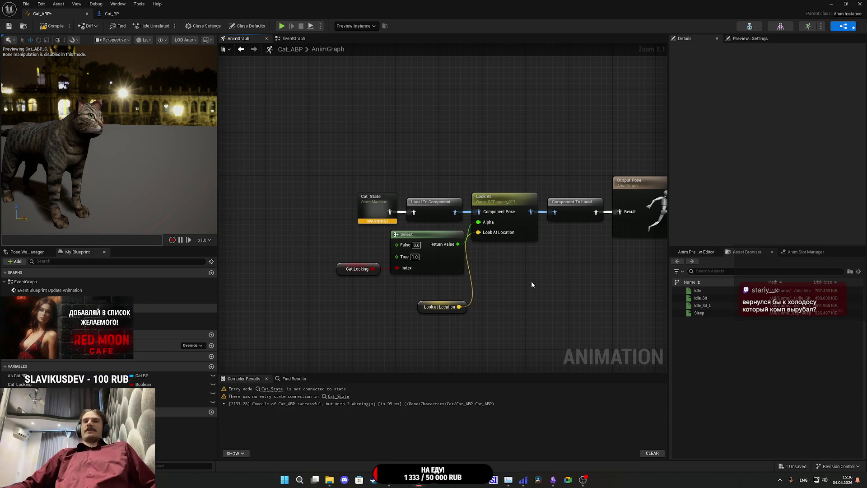
pyautogui.moveTo(443, 301); pyautogui.dragTo(443, 283)
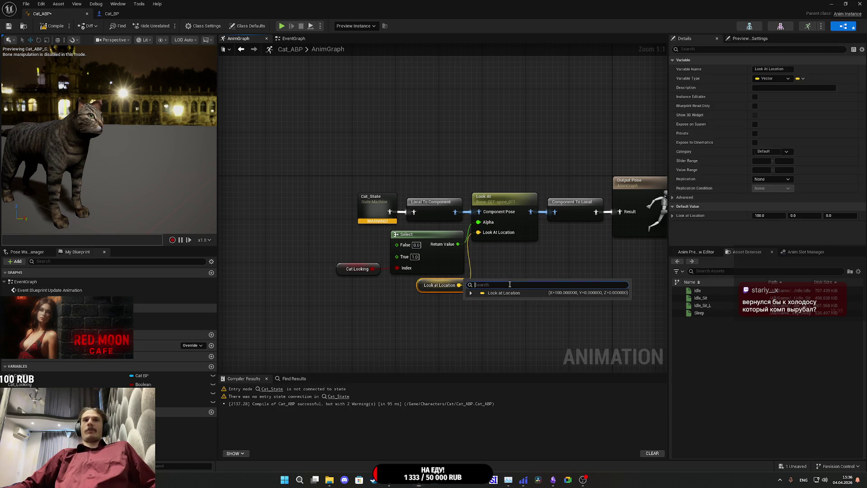
# Step: Shift Look at Location slightly left, save Cat_ABP, and open the Cat_State state machine
pyautogui.click(524, 269)
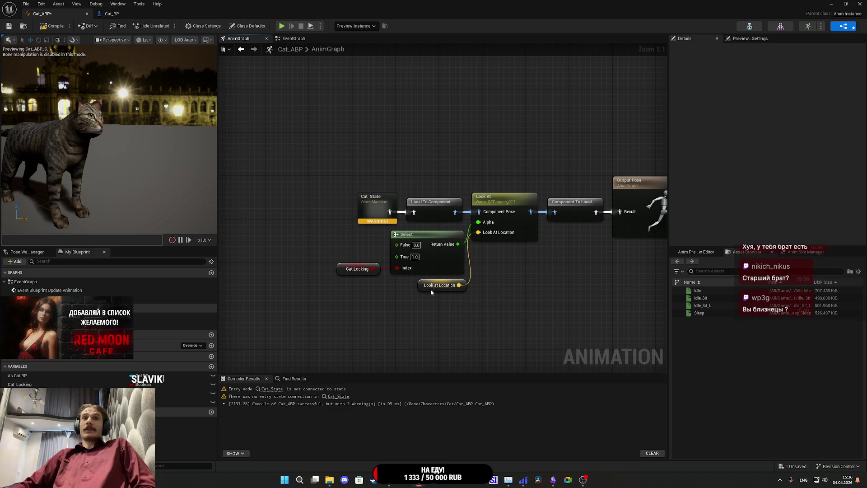
pyautogui.moveTo(430, 288); pyautogui.dragTo(427, 290)
pyautogui.click(516, 296)
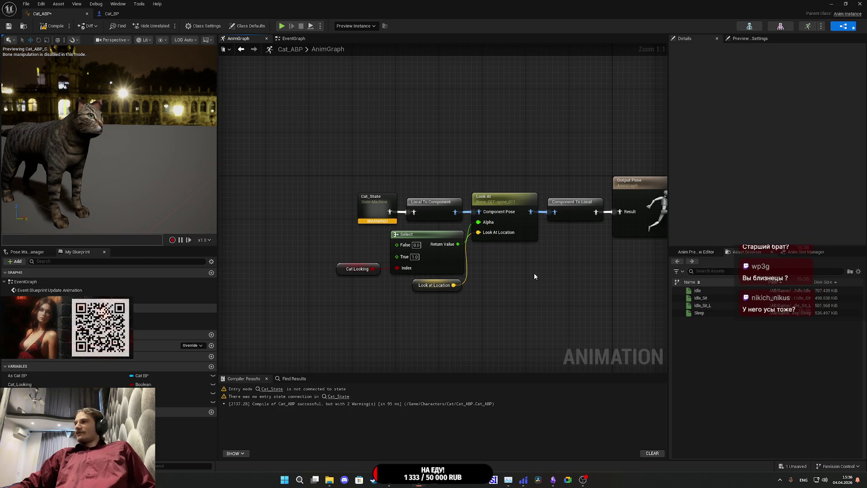
pyautogui.moveTo(534, 272); pyautogui.dragTo(493, 265)
pyautogui.click(9, 26)
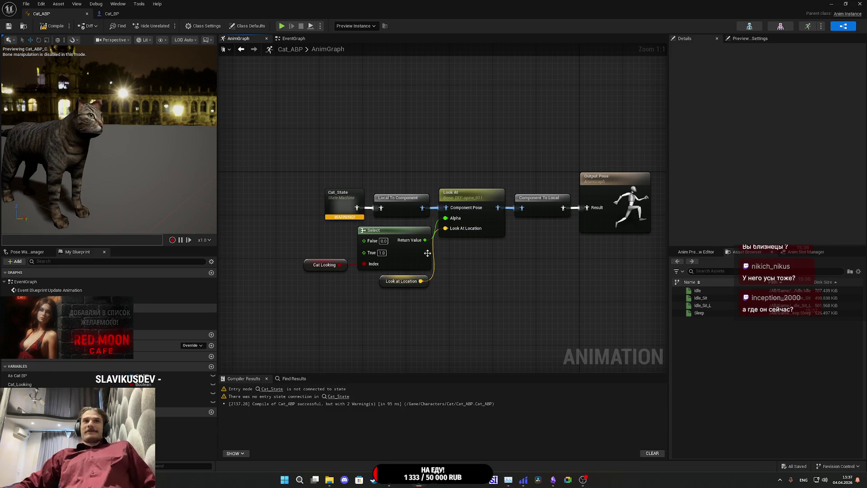
pyautogui.doubleClick(338, 202)
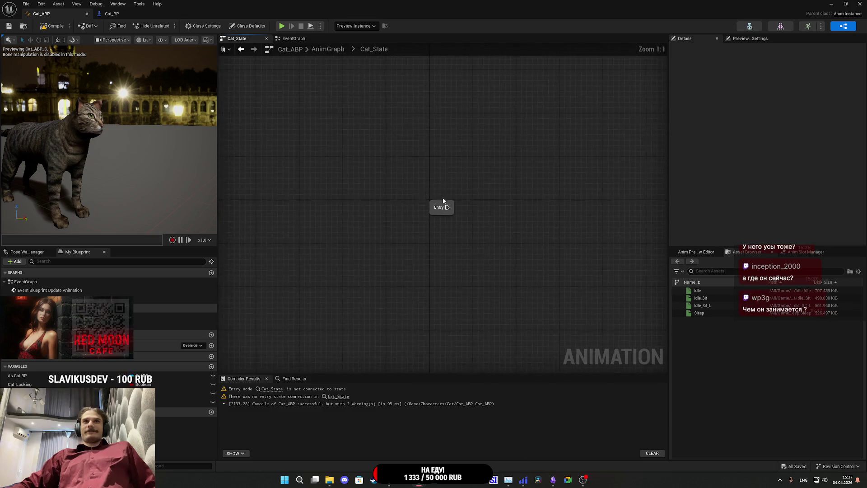
# Step: Create a state named Idle wired from Entry, then open Idle's inner graph
pyautogui.moveTo(476, 210); pyautogui.dragTo(477, 210)
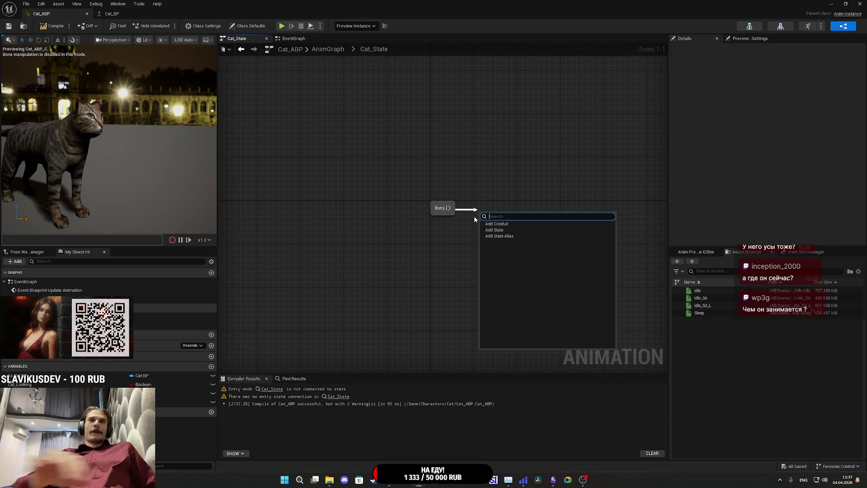
pyautogui.click(494, 230)
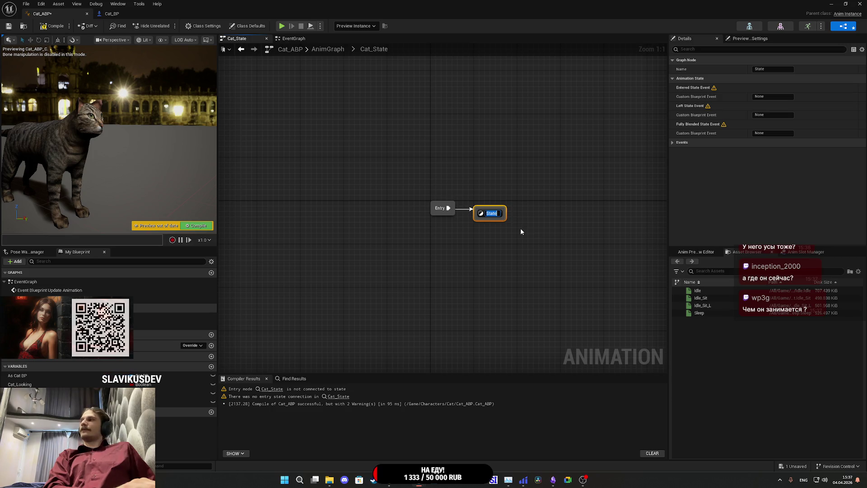
pyautogui.write('Id')
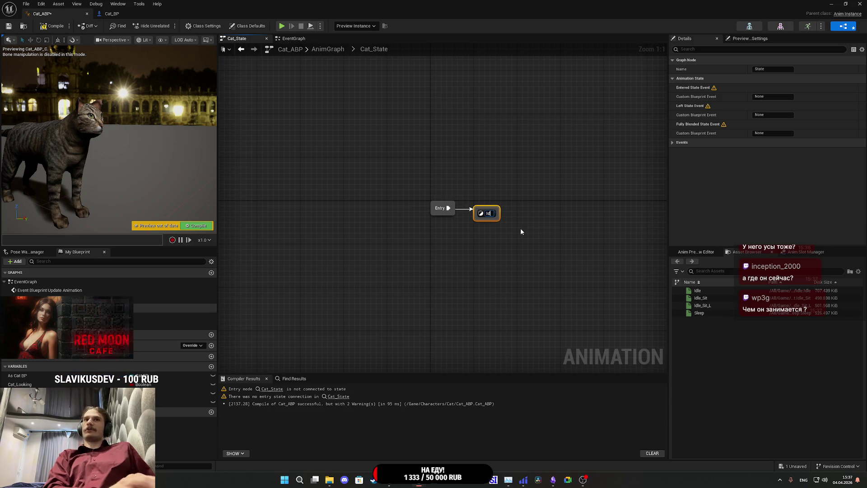
pyautogui.write('le')
pyautogui.press('Return')
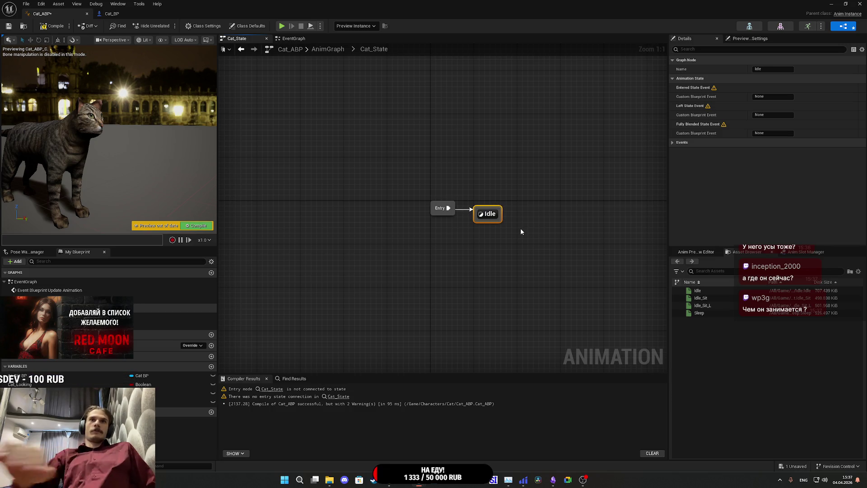
pyautogui.moveTo(492, 212); pyautogui.dragTo(497, 206)
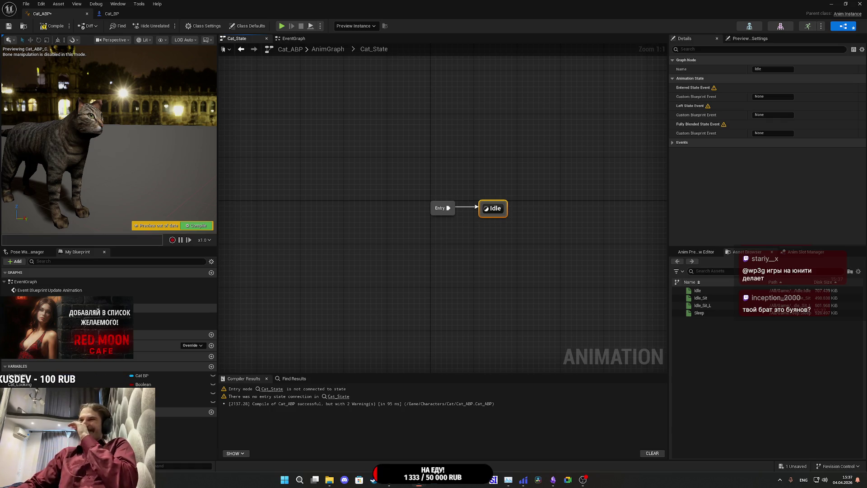
pyautogui.click(530, 267)
pyautogui.click(496, 210)
pyautogui.click(493, 209)
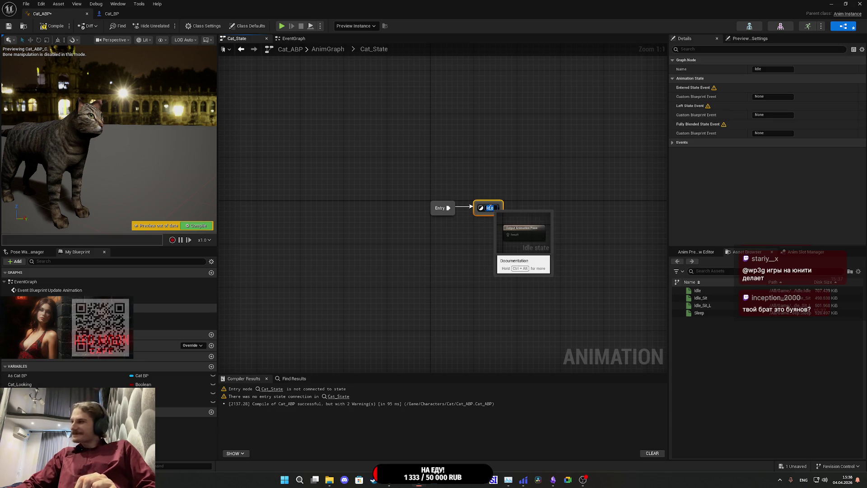
pyautogui.doubleClick(487, 211)
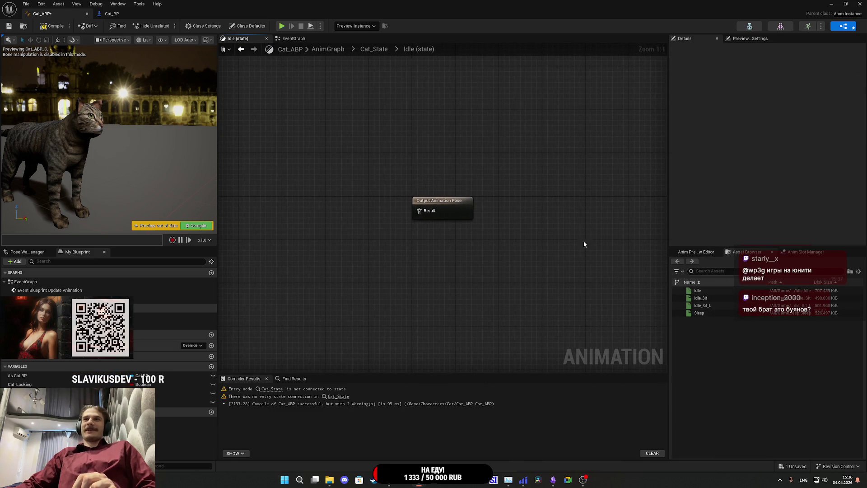
# Step: Compile and save Cat_ABP, then place an Idle sequence player in the Idle state graph
pyautogui.click(698, 291)
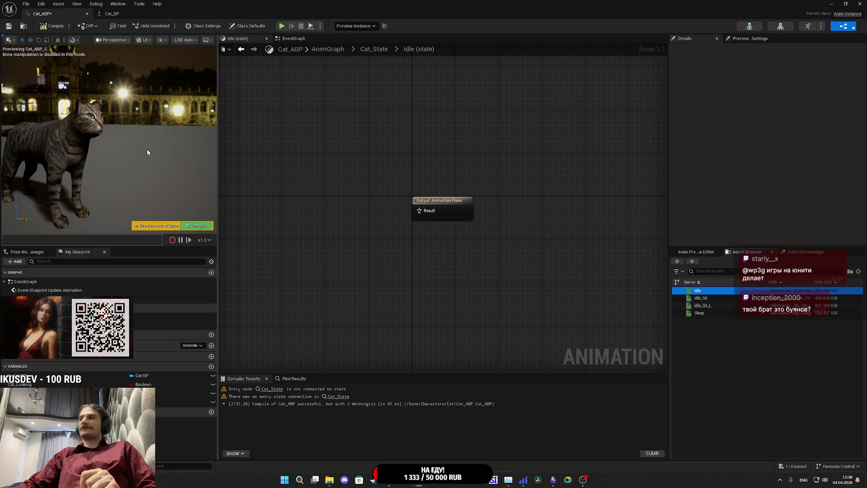
pyautogui.click(48, 27)
pyautogui.click(12, 28)
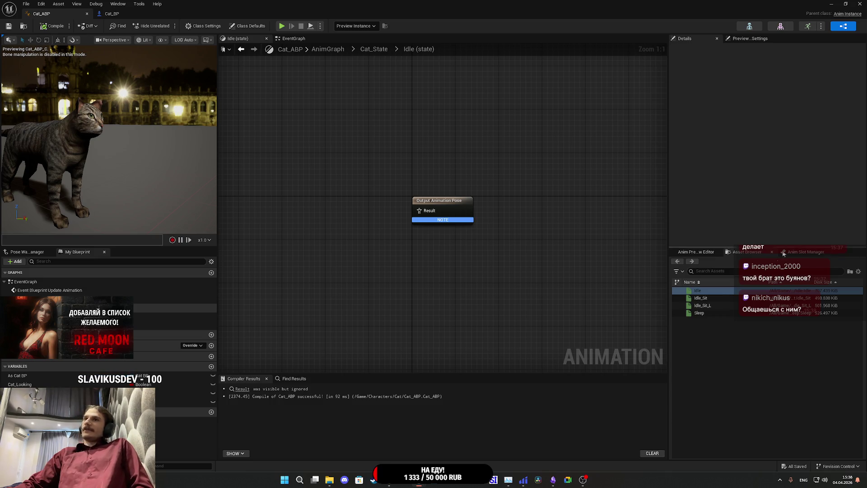
pyautogui.moveTo(704, 292)
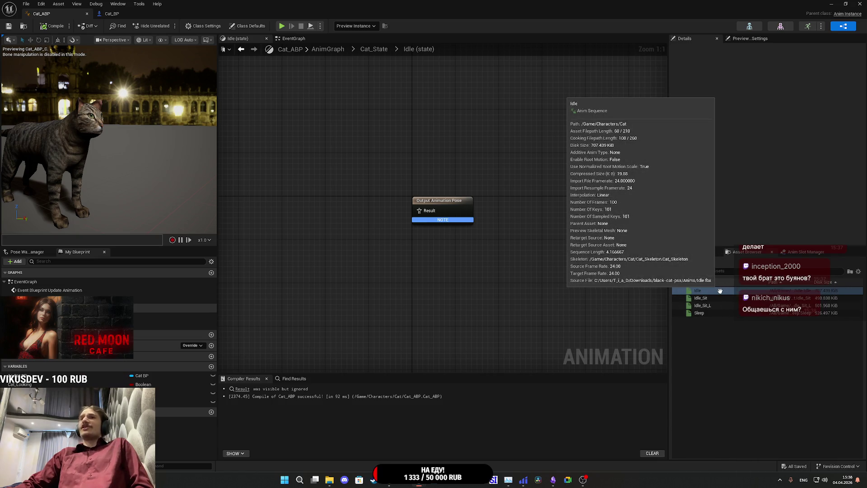
pyautogui.moveTo(720, 291)
pyautogui.mouseDown()
pyautogui.moveTo(397, 257)
pyautogui.moveTo(310, 214)
pyautogui.moveTo(287, 181)
pyautogui.mouseUp()
pyautogui.press('Home')
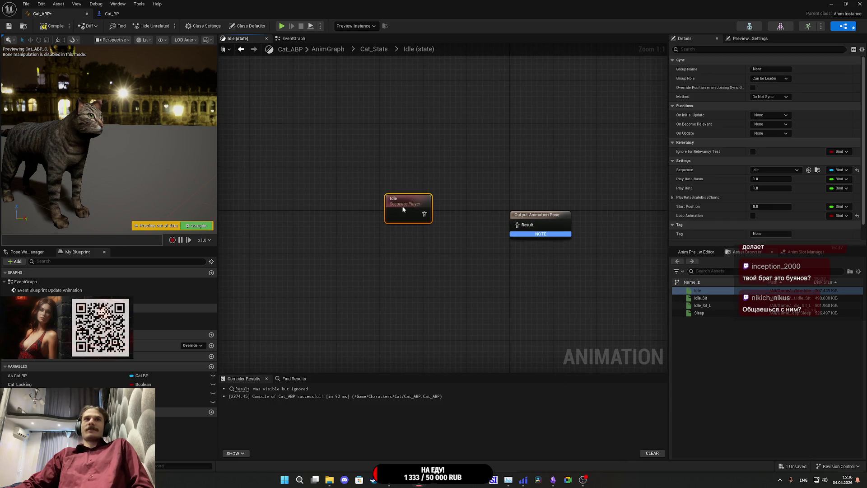
pyautogui.moveTo(402, 206); pyautogui.dragTo(396, 175)
pyautogui.click(477, 232)
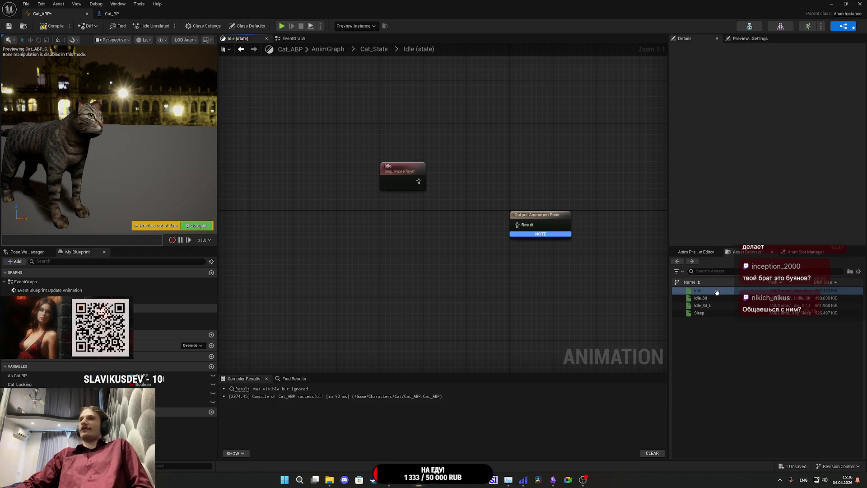
# Step: Add Idle_Sit and Idle_Sit_L sequence players and arrange all three beside Output Animation Pose
pyautogui.moveTo(717, 300)
pyautogui.moveTo(716, 300)
pyautogui.mouseDown()
pyautogui.moveTo(404, 217)
pyautogui.moveTo(391, 227)
pyautogui.moveTo(396, 218)
pyautogui.mouseUp()
pyautogui.moveTo(702, 305); pyautogui.dragTo(395, 247)
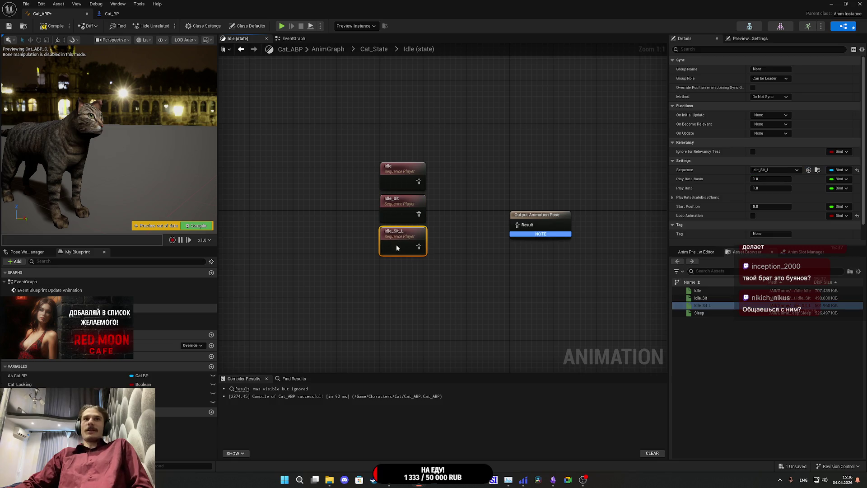
pyautogui.click(442, 240)
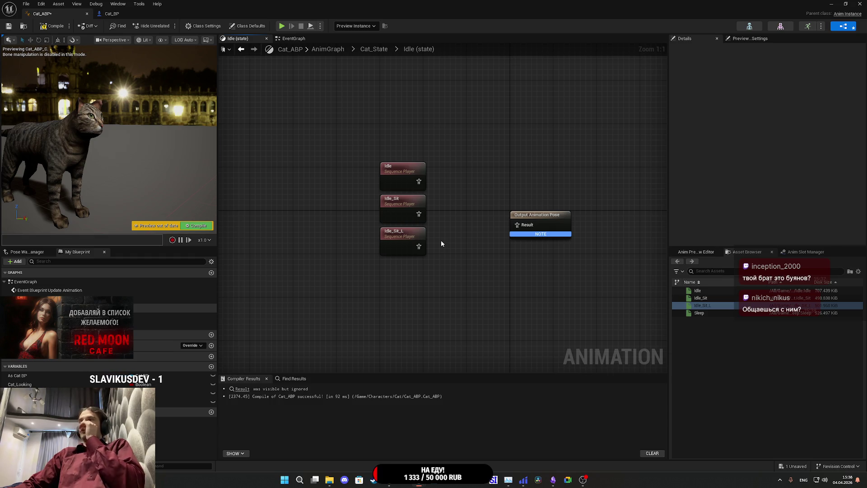
pyautogui.moveTo(720, 313)
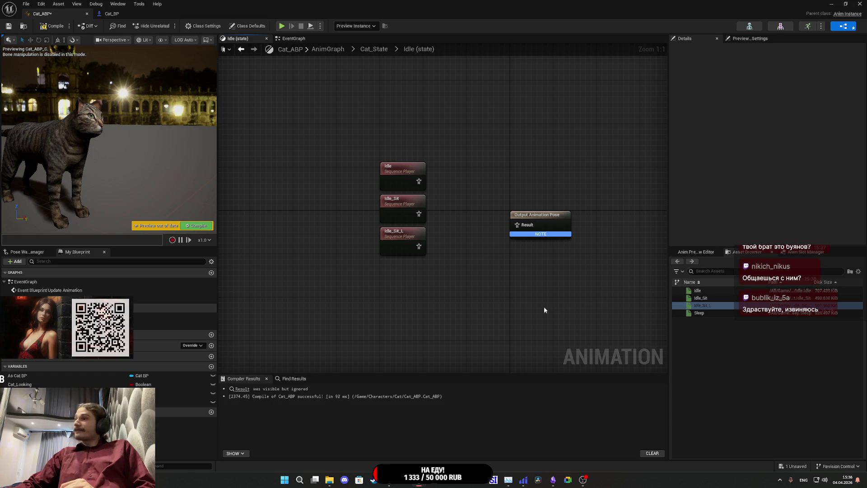
pyautogui.moveTo(421, 287)
pyautogui.mouseDown()
pyautogui.moveTo(380, 159)
pyautogui.moveTo(472, 209)
pyautogui.mouseUp()
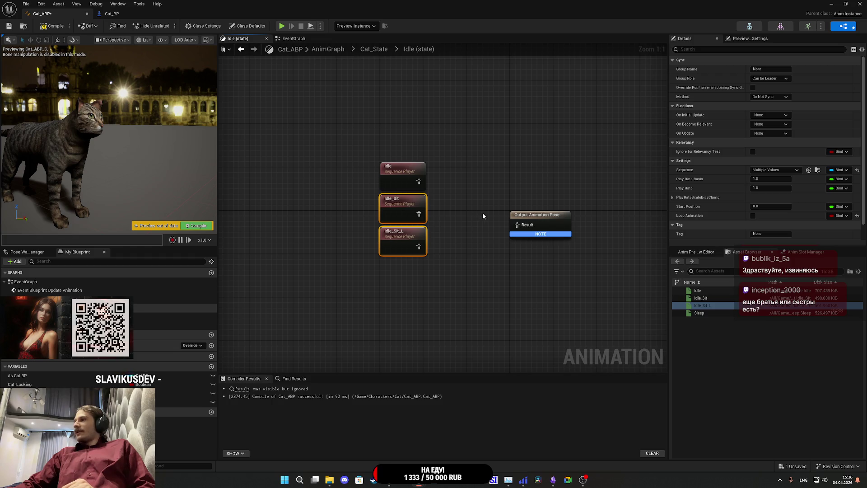
pyautogui.moveTo(484, 272)
pyautogui.mouseDown()
pyautogui.moveTo(454, 218)
pyautogui.moveTo(386, 131)
pyautogui.moveTo(458, 158)
pyautogui.mouseUp()
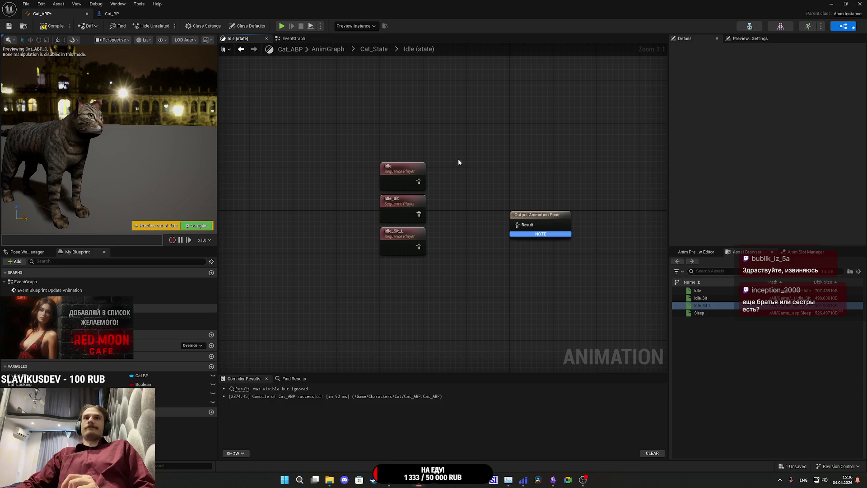
pyautogui.moveTo(447, 252); pyautogui.dragTo(377, 137)
pyautogui.moveTo(399, 197)
pyautogui.mouseDown()
pyautogui.moveTo(485, 208)
pyautogui.moveTo(393, 204)
pyautogui.mouseUp()
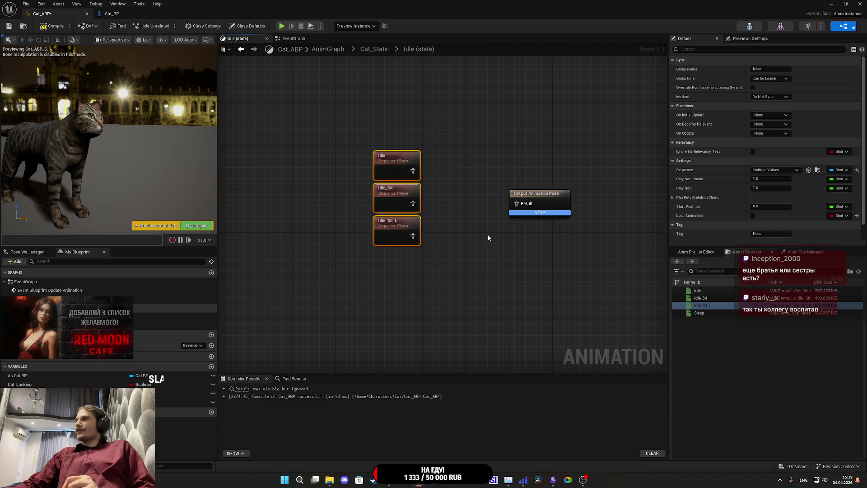
pyautogui.moveTo(487, 235)
pyautogui.mouseDown()
pyautogui.moveTo(556, 232)
pyautogui.moveTo(488, 232)
pyautogui.moveTo(471, 246)
pyautogui.mouseUp()
pyautogui.click(470, 242)
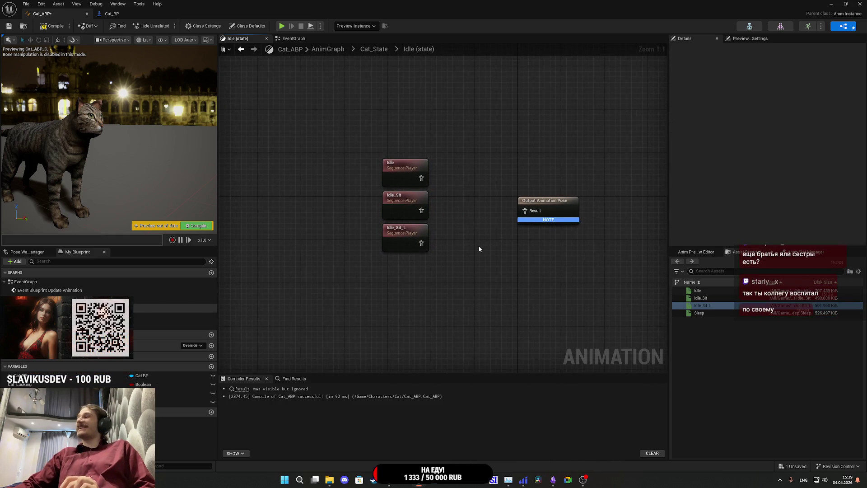
# Step: Compile, move Output Animation Pose further right of the three sequence players, and save Cat_ABP
pyautogui.click(50, 26)
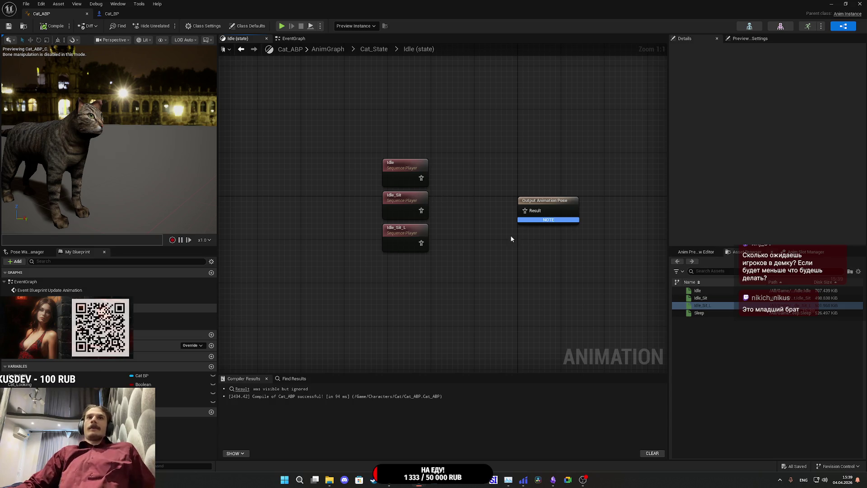
pyautogui.moveTo(529, 231); pyautogui.dragTo(578, 231)
pyautogui.click(478, 267)
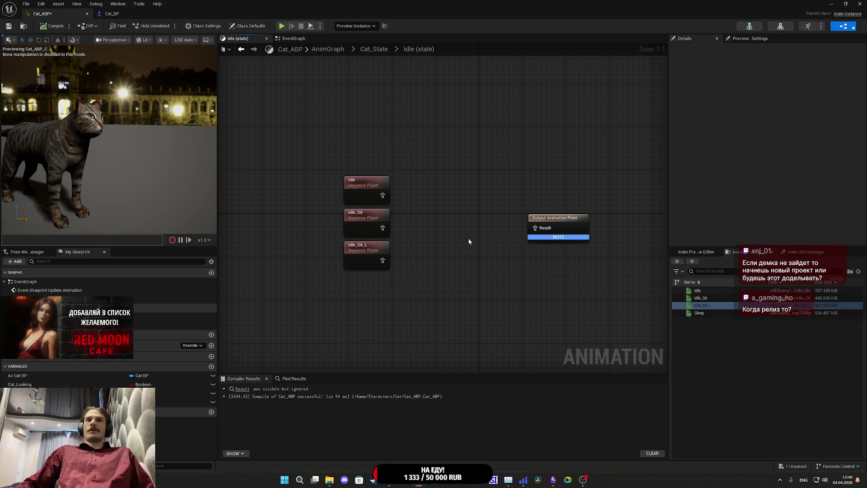
pyautogui.moveTo(496, 240); pyautogui.dragTo(418, 269)
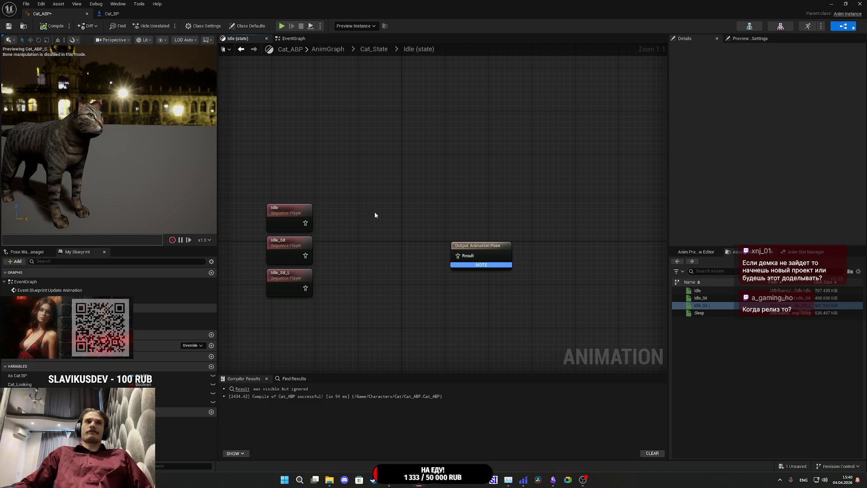
pyautogui.moveTo(371, 215); pyautogui.dragTo(432, 215)
pyautogui.moveTo(562, 257); pyautogui.dragTo(583, 257)
pyautogui.click(493, 269)
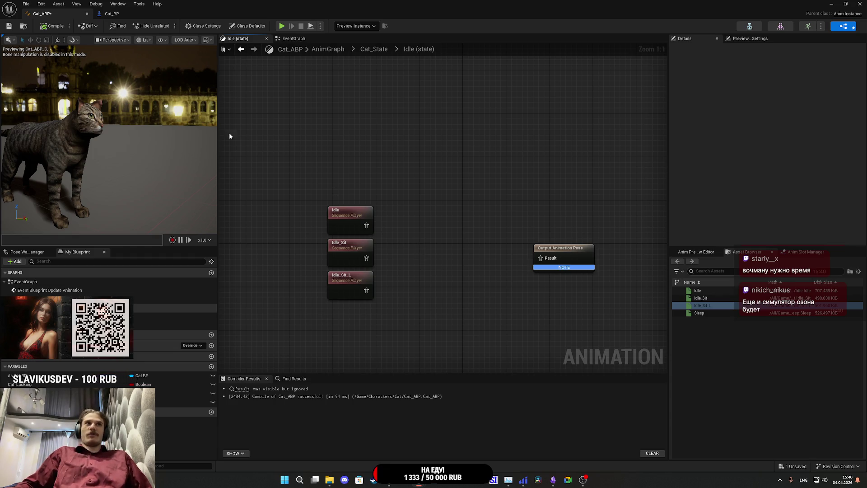
pyautogui.click(10, 26)
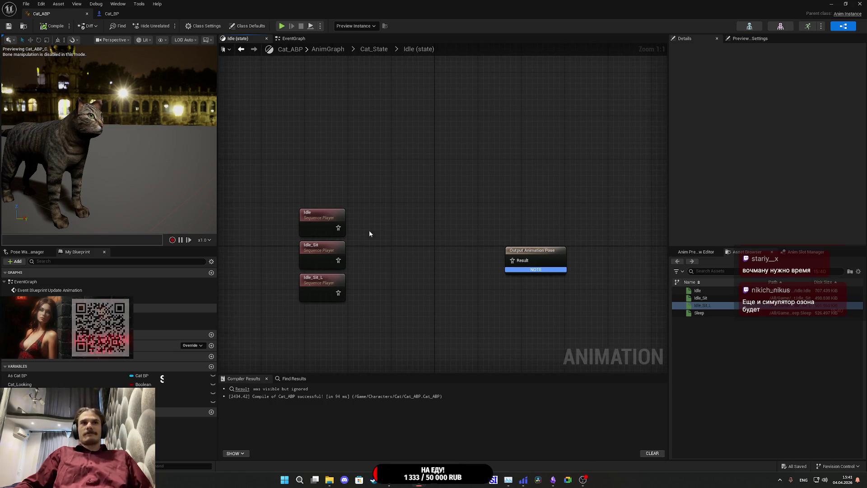
pyautogui.click(328, 256)
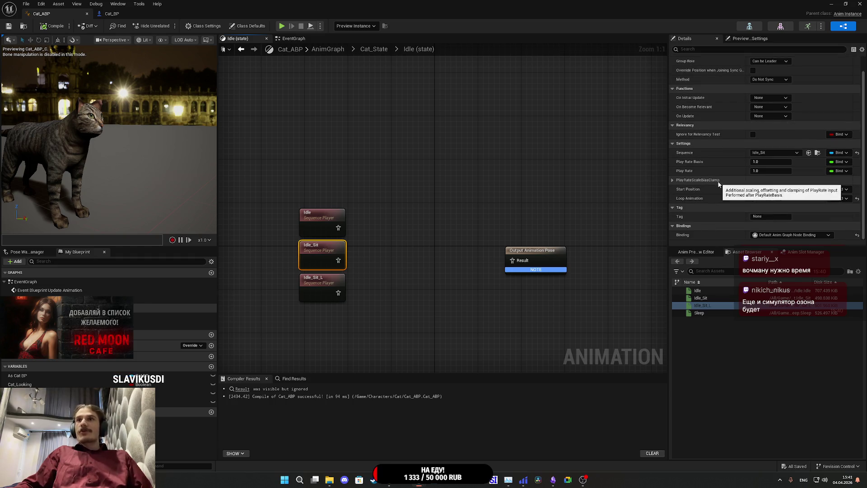
pyautogui.moveTo(712, 306)
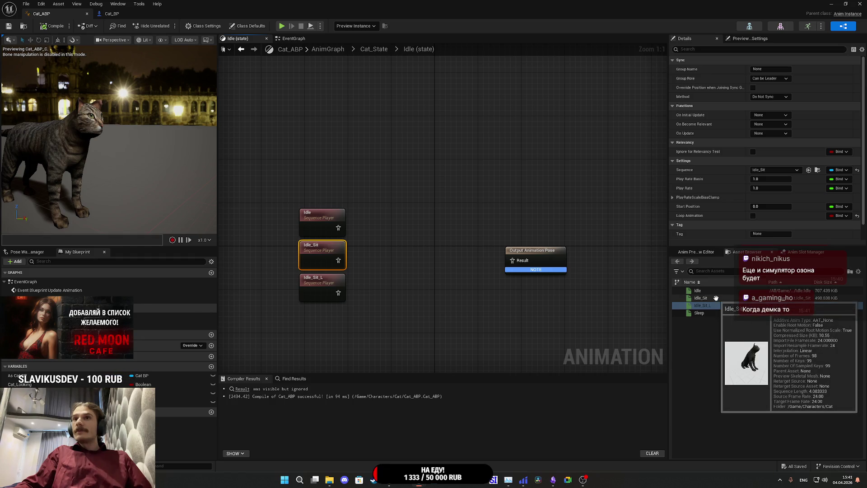
pyautogui.moveTo(706, 290)
pyautogui.click(391, 272)
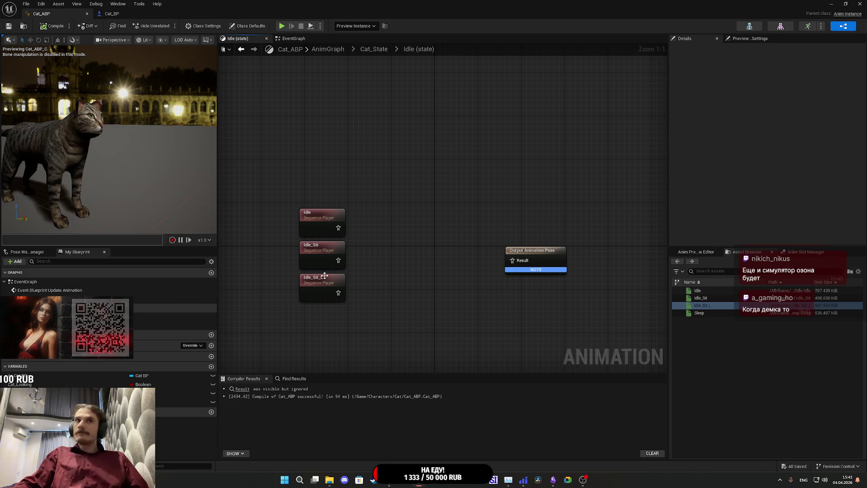
pyautogui.rightClick(366, 254)
# Step: Add a Random Sequence Player above the Idle nodes and a Sleep sequence player
pyautogui.write('rand')
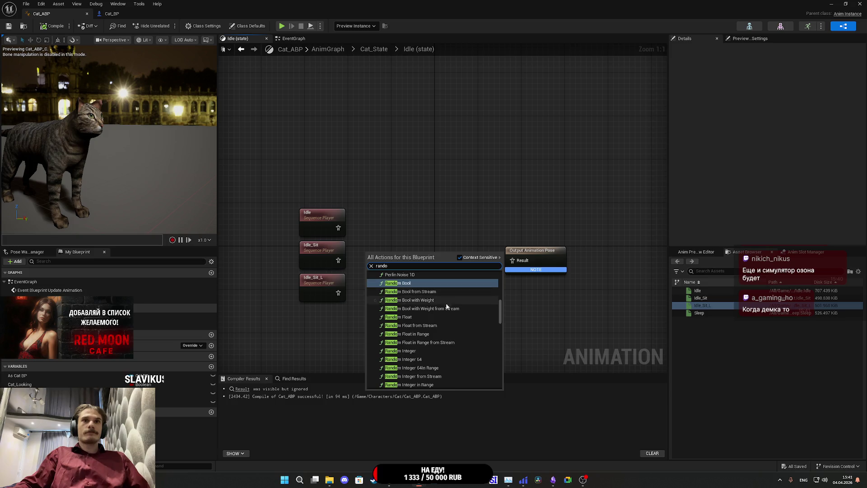
pyautogui.write('o')
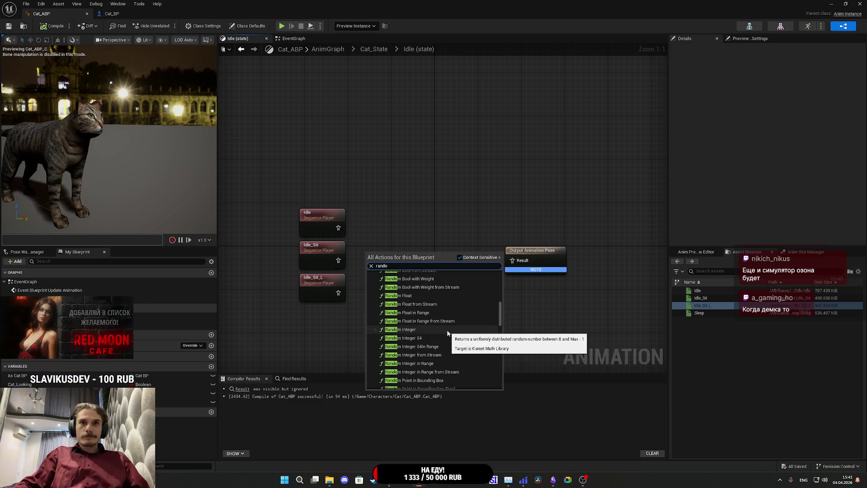
pyautogui.scroll(5, 446, 332)
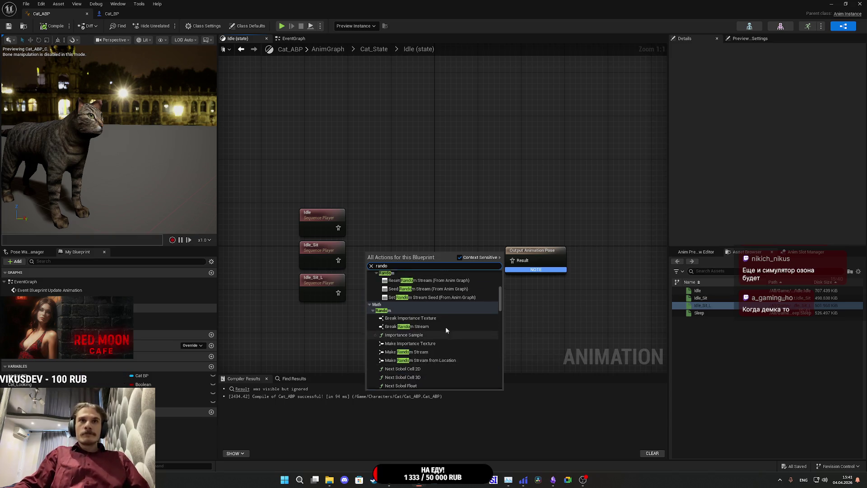
pyautogui.scroll(-3, 446, 328)
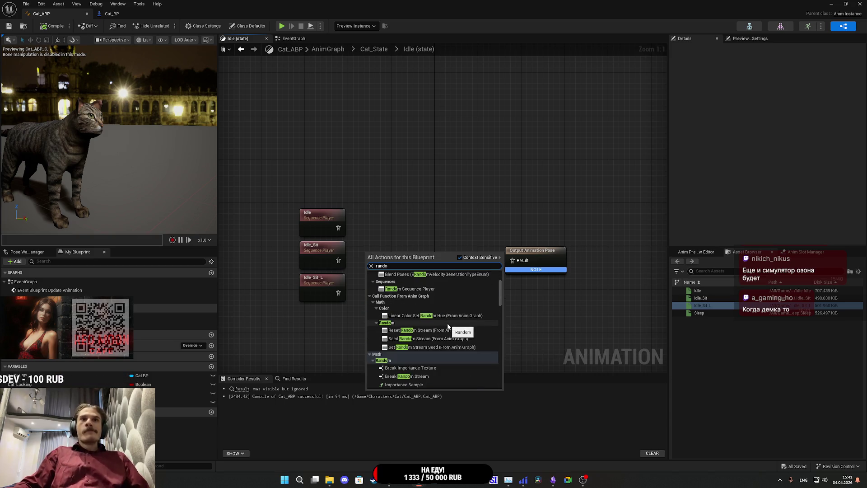
pyautogui.click(426, 289)
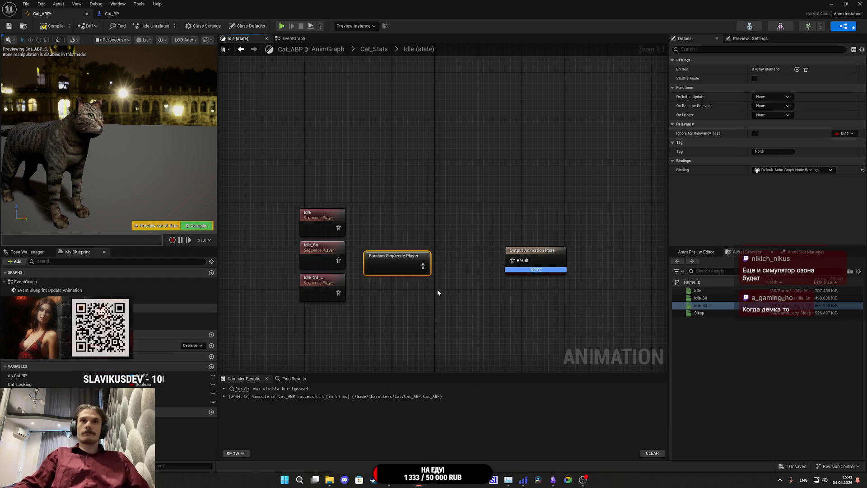
pyautogui.moveTo(410, 271)
pyautogui.mouseDown()
pyautogui.moveTo(327, 185)
pyautogui.moveTo(327, 195)
pyautogui.mouseUp()
pyautogui.click(386, 219)
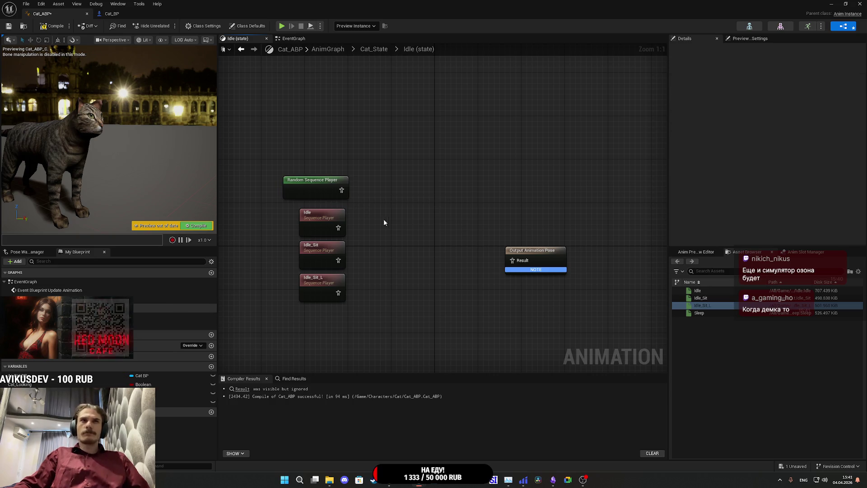
pyautogui.moveTo(699, 312)
pyautogui.mouseDown()
pyautogui.moveTo(601, 283)
pyautogui.moveTo(362, 183)
pyautogui.moveTo(396, 195)
pyautogui.mouseUp()
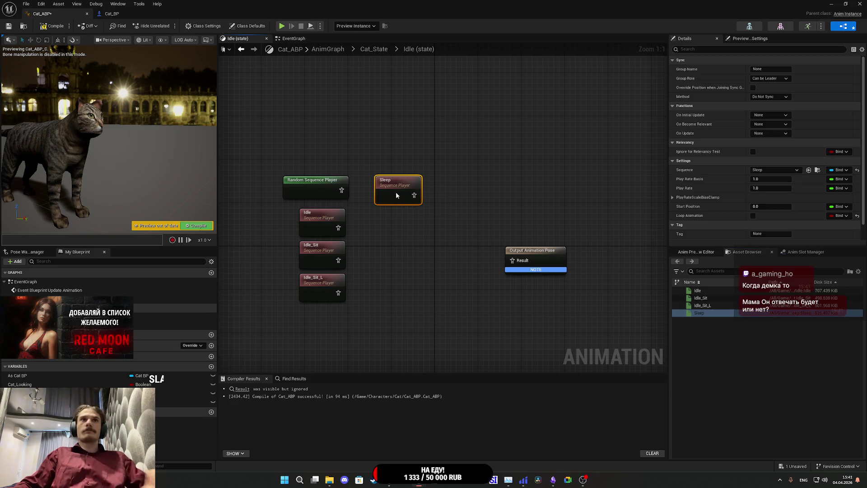
# Step: Delete the Sleep node and paste a duplicate of the Random Sequence Player
pyautogui.press('Delete')
pyautogui.click(320, 189)
pyautogui.hotkey('ctrl', 'c')
pyautogui.click(302, 123)
pyautogui.hotkey('ctrl', 'v')
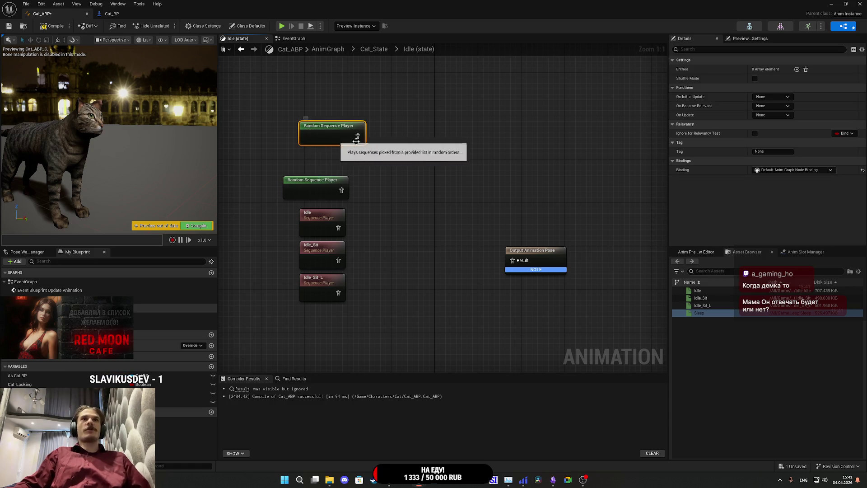
# Step: Add an entry playing Sleep with Min Play Rate 0.5, Sinusoidal InOut blend-in and 1.25 blend time
pyautogui.click(796, 69)
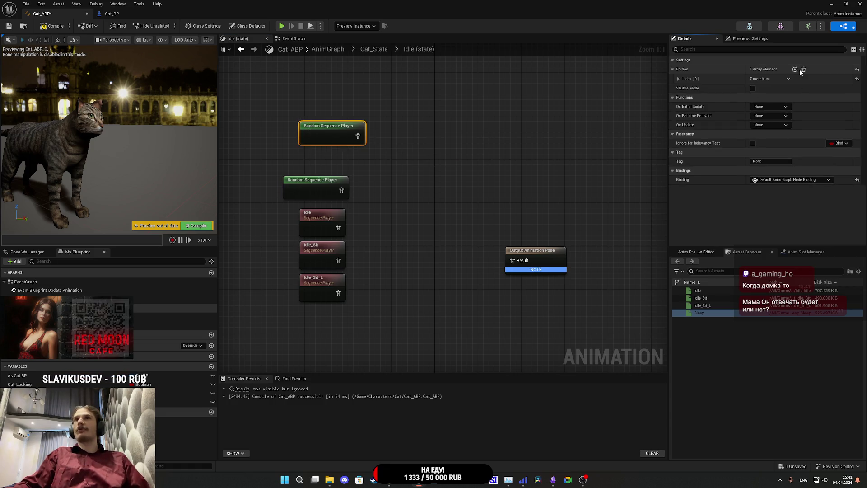
pyautogui.click(678, 79)
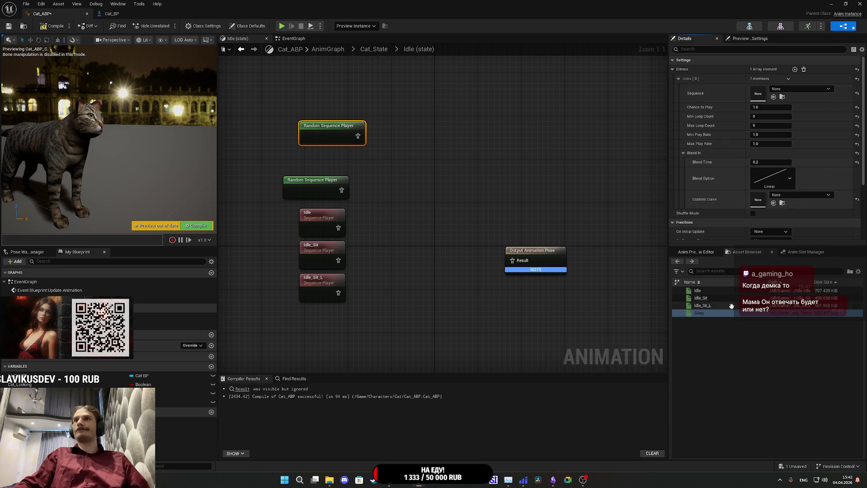
pyautogui.moveTo(697, 315)
pyautogui.mouseDown()
pyautogui.moveTo(747, 213)
pyautogui.moveTo(760, 94)
pyautogui.mouseUp()
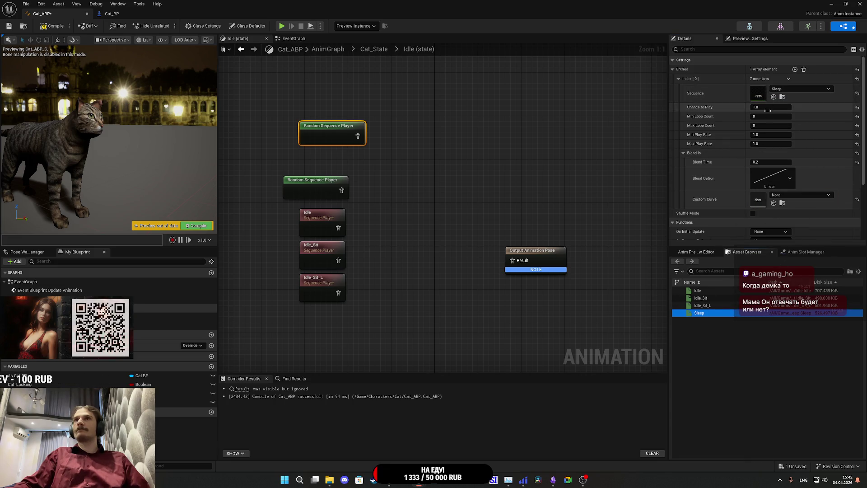
pyautogui.click(767, 134)
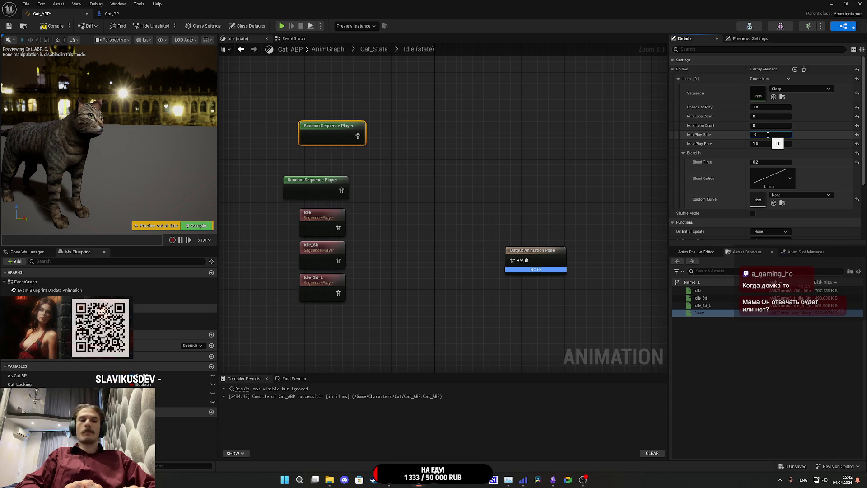
pyautogui.write('0')
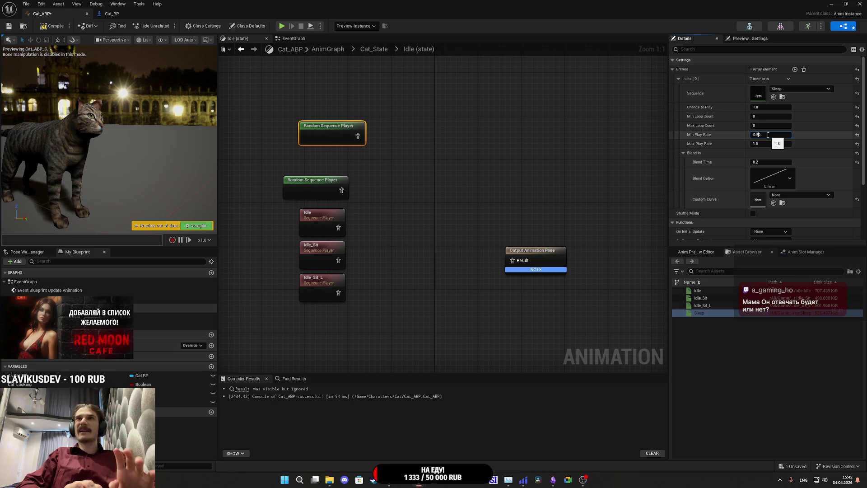
pyautogui.click(787, 177)
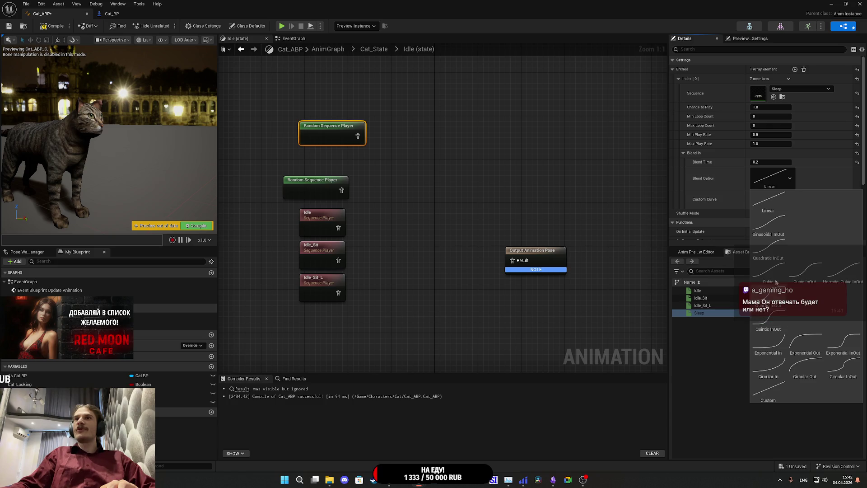
pyautogui.click(774, 226)
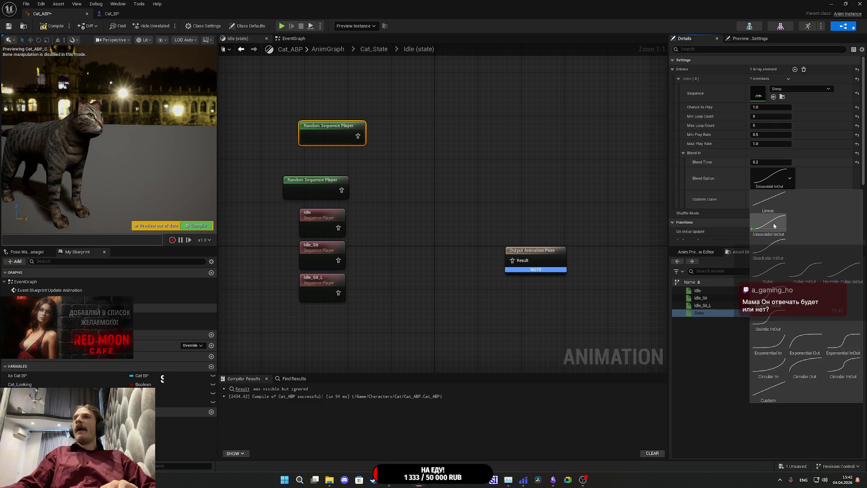
pyautogui.click(772, 163)
pyautogui.write('5')
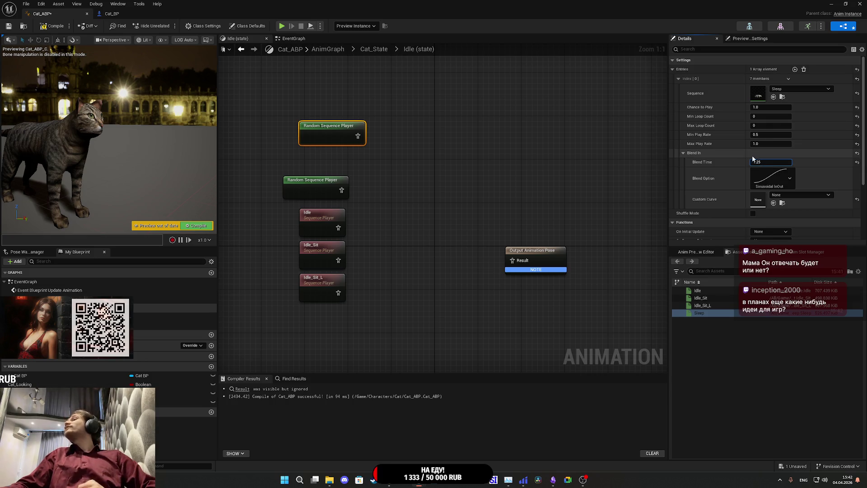
# Step: Place the second Random Sequence Player under the first, then compile and save
pyautogui.click(415, 167)
pyautogui.moveTo(318, 182); pyautogui.dragTo(328, 157)
pyautogui.click(400, 149)
pyautogui.press('F7')
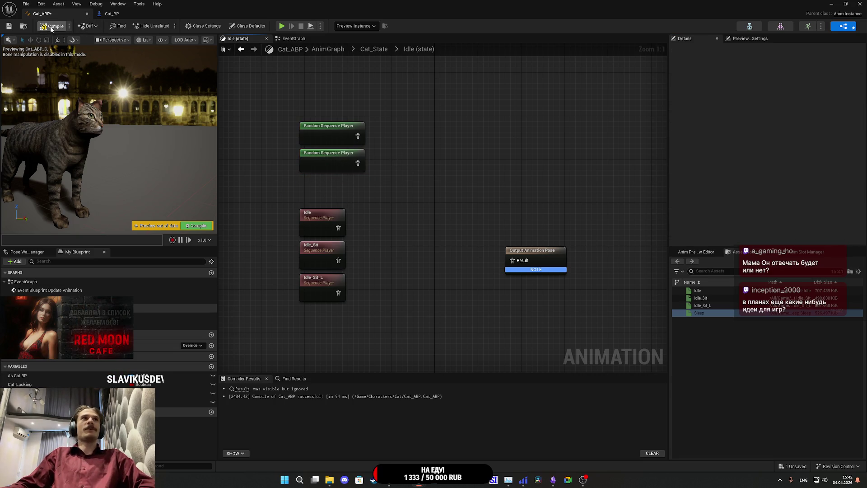
# Step: Save Cat_ABP and review the upper Random Sequence Player's Sleep entry settings
pyautogui.hotkey('ctrl', 's')
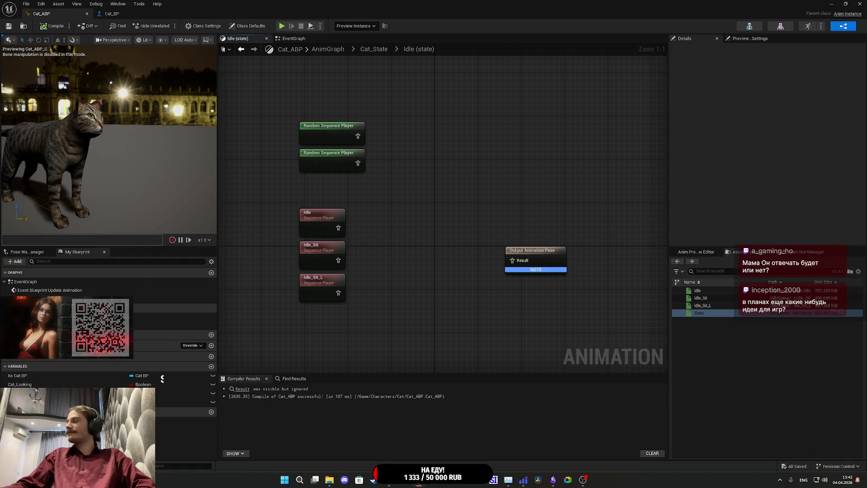
pyautogui.moveTo(379, 178)
pyautogui.mouseDown()
pyautogui.moveTo(294, 120)
pyautogui.moveTo(307, 135)
pyautogui.mouseUp()
pyautogui.click(390, 152)
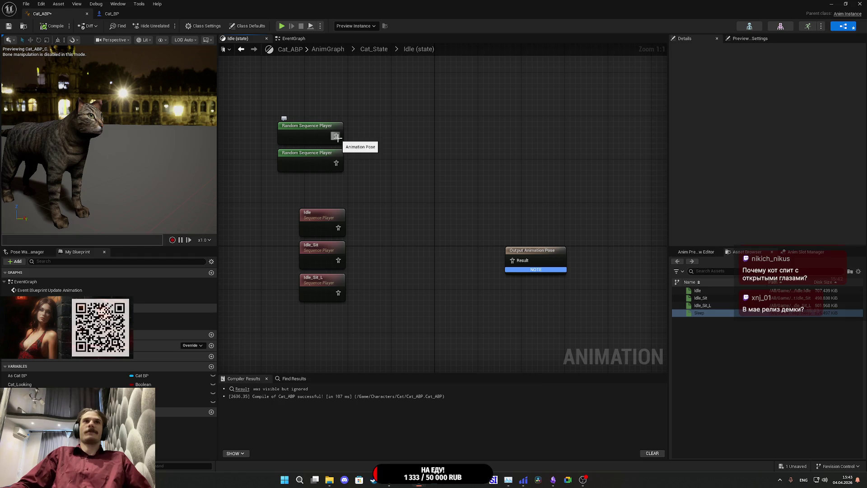
pyautogui.click(297, 135)
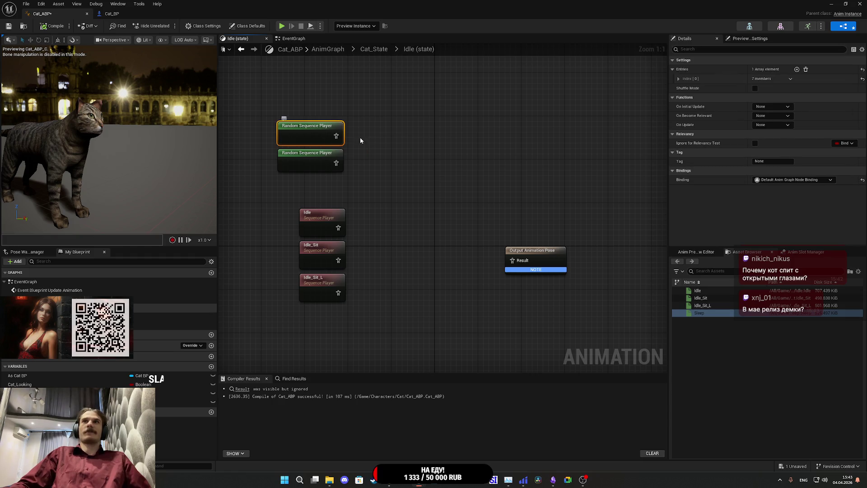
pyautogui.click(678, 78)
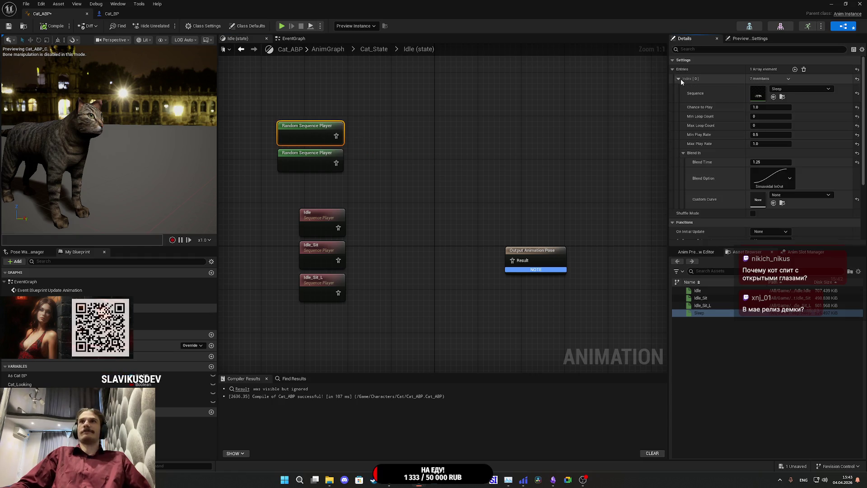
pyautogui.click(402, 93)
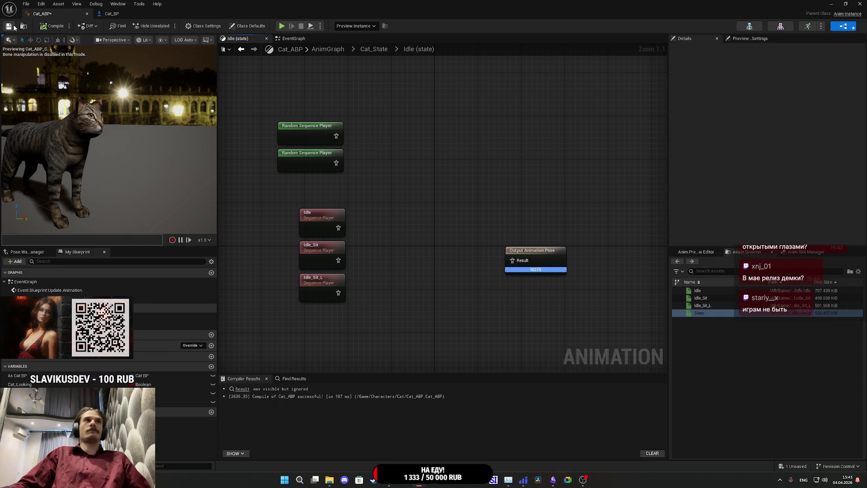
pyautogui.click(311, 132)
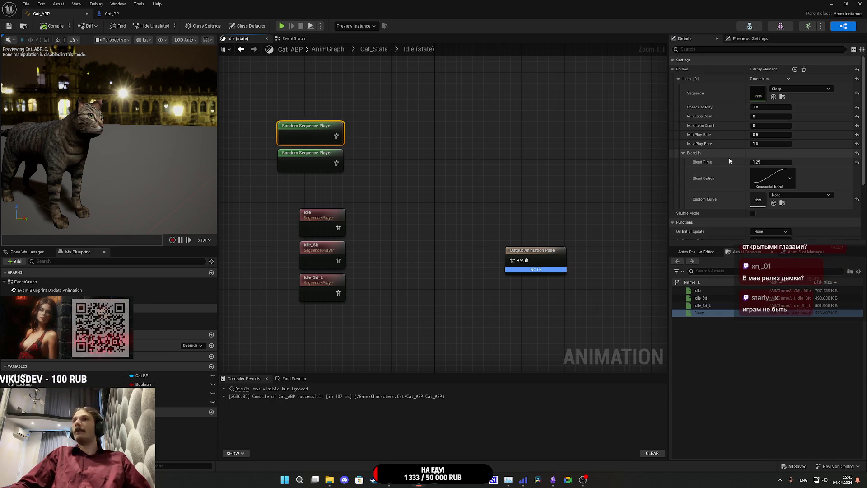
# Step: Shorten the Sleep entry's blend-in time from 1.25 to 0.25, then compile and save Cat_ABP
pyautogui.click(774, 162)
pyautogui.press('Home')
pyautogui.press('Delete')
pyautogui.press('Delete')
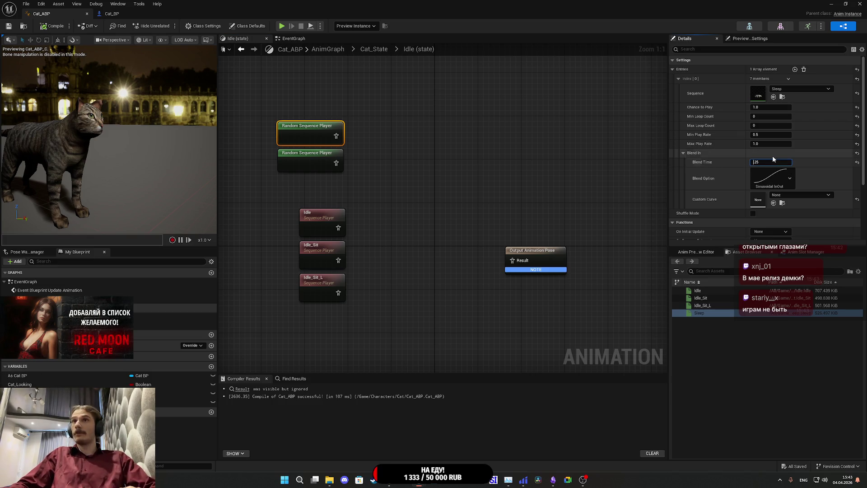
pyautogui.press('Return')
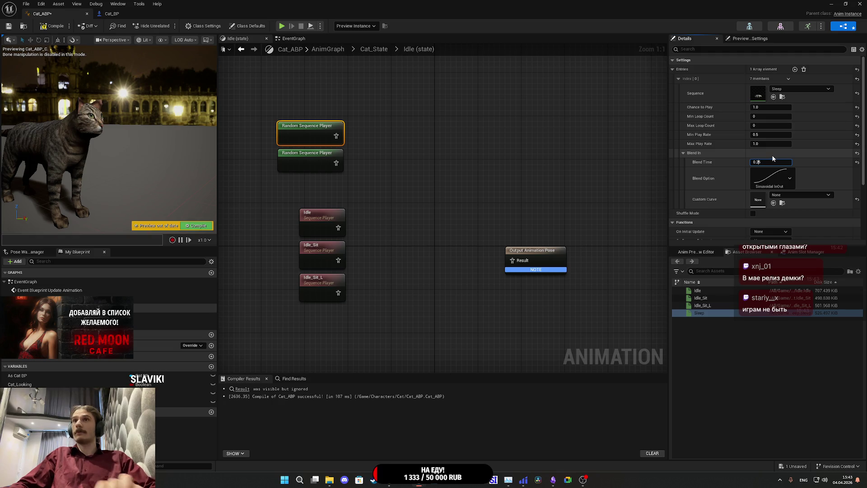
pyautogui.click(367, 129)
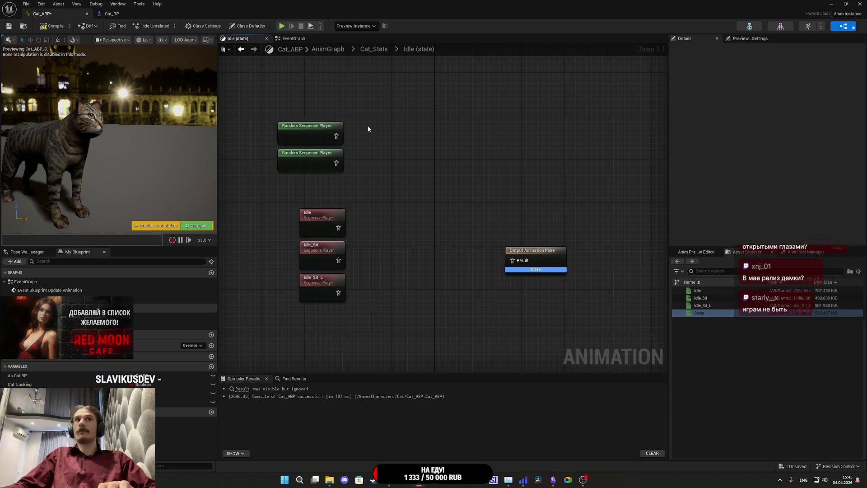
pyautogui.click(49, 26)
pyautogui.click(13, 28)
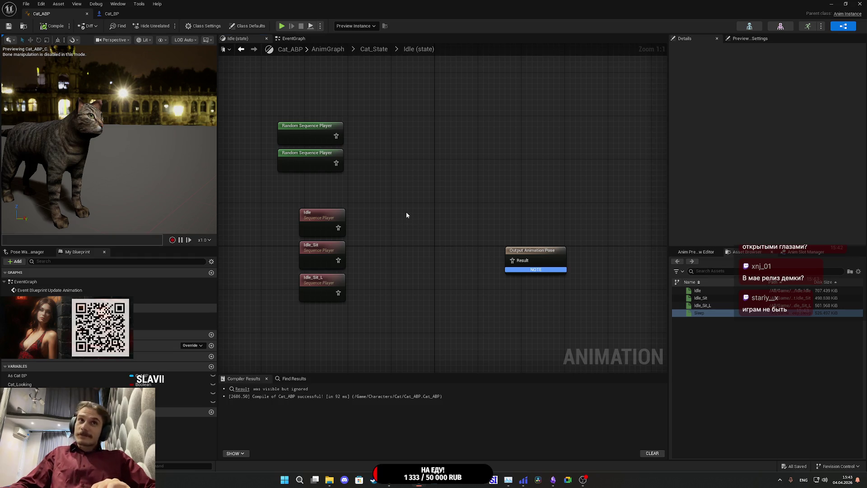
# Step: Place a Cat State getter in the Idle graph and pull a wire from it
pyautogui.moveTo(367, 318); pyautogui.dragTo(297, 206)
pyautogui.click(389, 210)
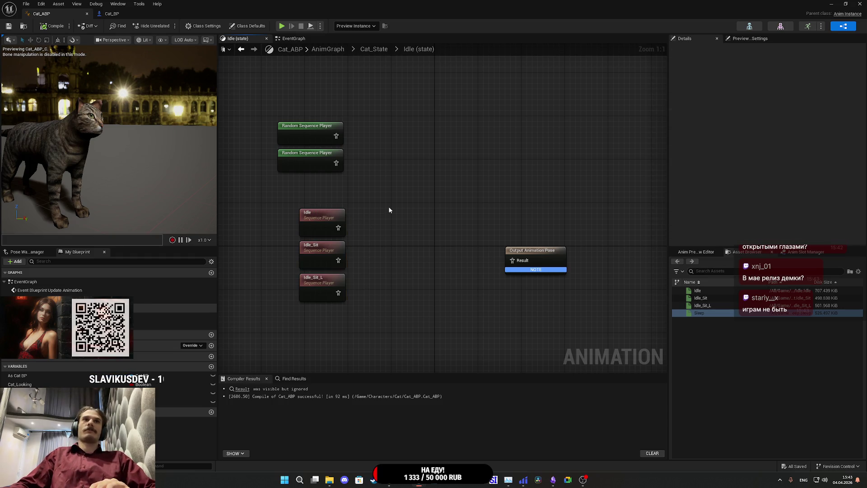
pyautogui.click(306, 134)
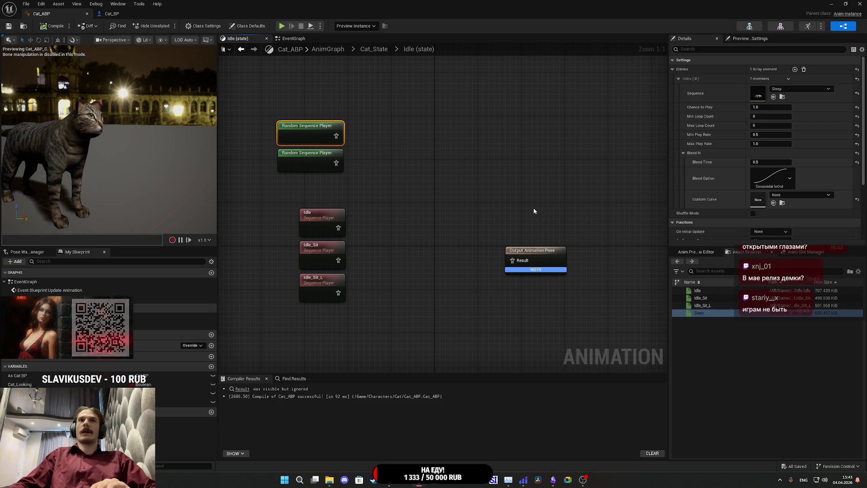
pyautogui.click(181, 402)
pyautogui.moveTo(181, 402)
pyautogui.mouseDown()
pyautogui.moveTo(318, 94)
pyautogui.moveTo(393, 113)
pyautogui.mouseUp()
pyautogui.click(345, 110)
# Step: Add a Blend Poses by int node driven by Cat State, with a Random Sequence Player in Blend Pose 0
pyautogui.write('sw')
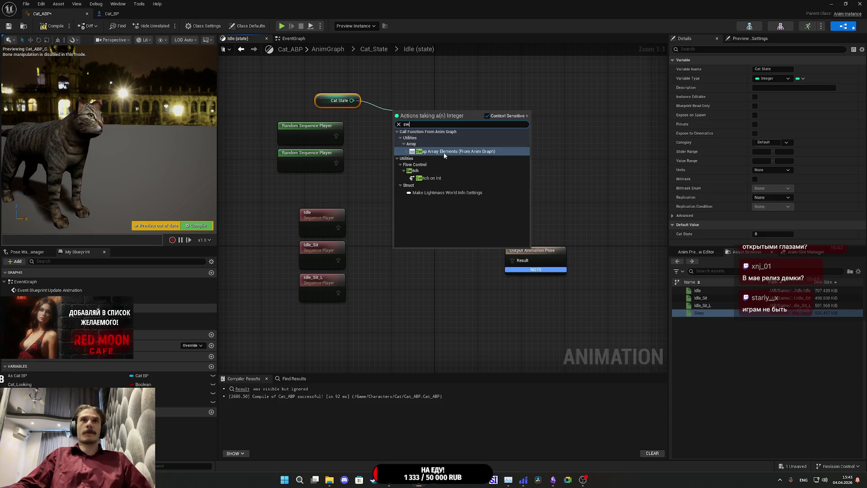
pyautogui.doubleClick(406, 124)
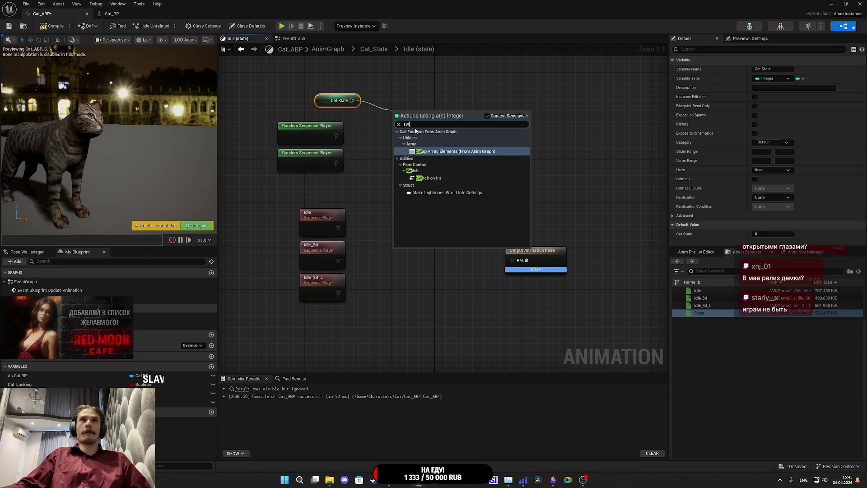
pyautogui.write('int')
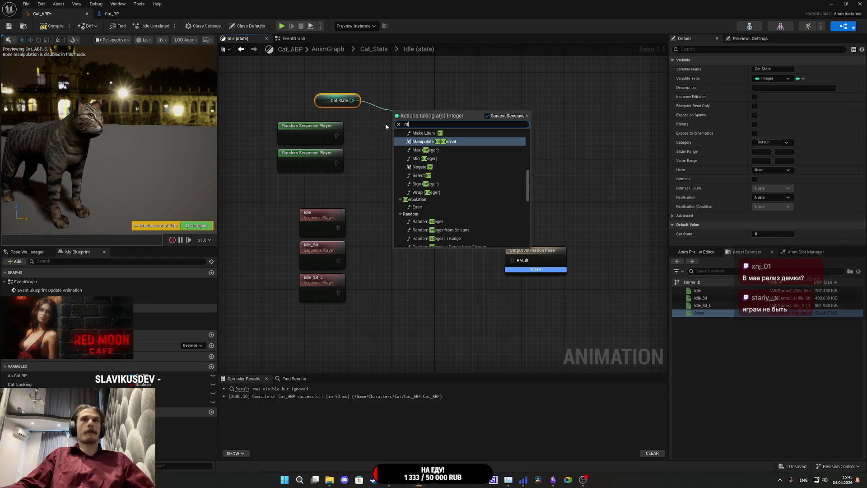
pyautogui.write(' blend')
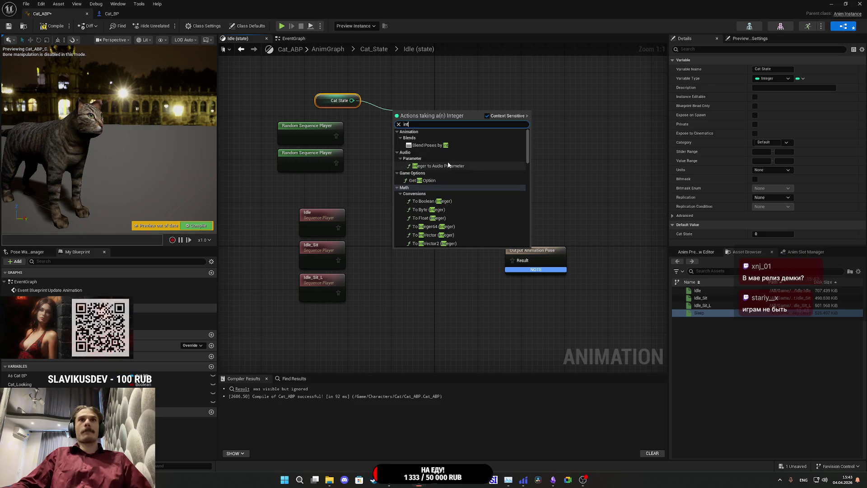
pyautogui.click(441, 144)
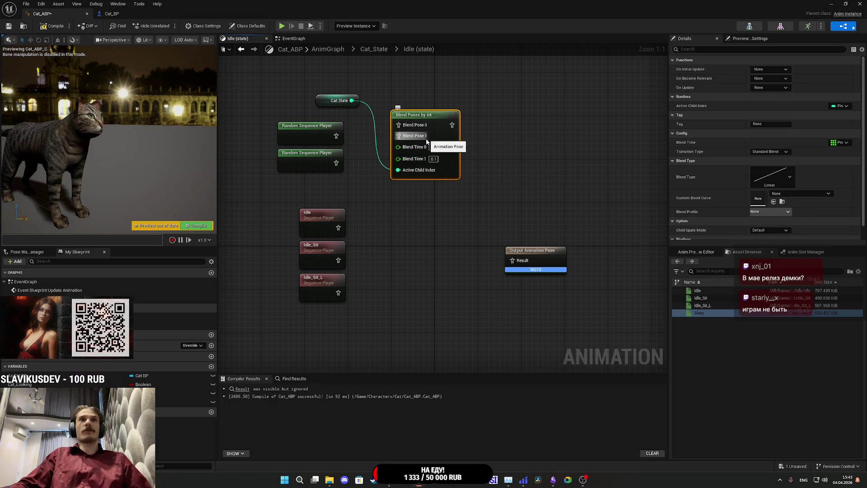
pyautogui.moveTo(409, 131); pyautogui.dragTo(340, 133)
pyautogui.moveTo(423, 143); pyautogui.dragTo(386, 153)
# Step: Delete the Idle, Idle_Sit and Idle_Sit_L players, set both blend times to 0.5, compile and save
pyautogui.moveTo(383, 304)
pyautogui.mouseDown()
pyautogui.moveTo(299, 238)
pyautogui.moveTo(329, 228)
pyautogui.mouseUp()
pyautogui.press('Delete')
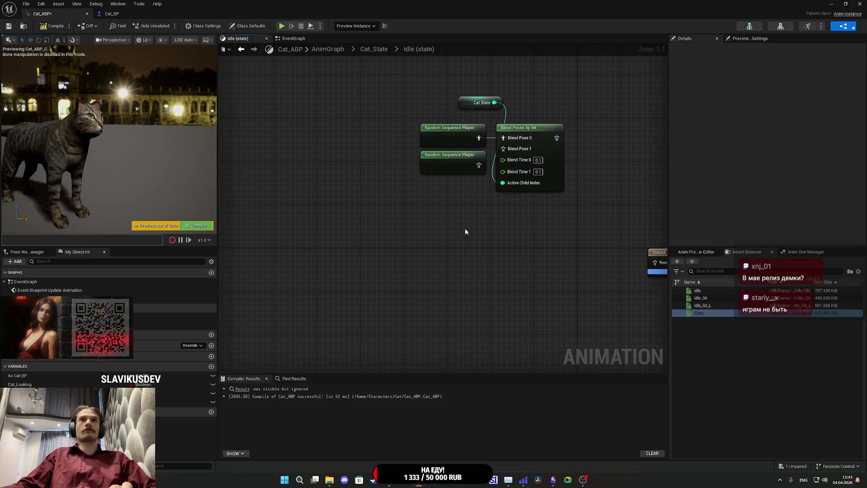
pyautogui.rightClick(497, 172)
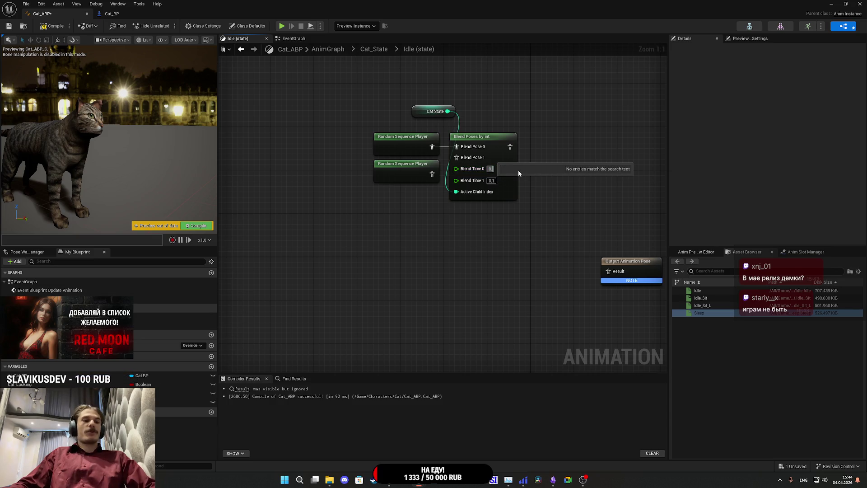
pyautogui.write('0.5')
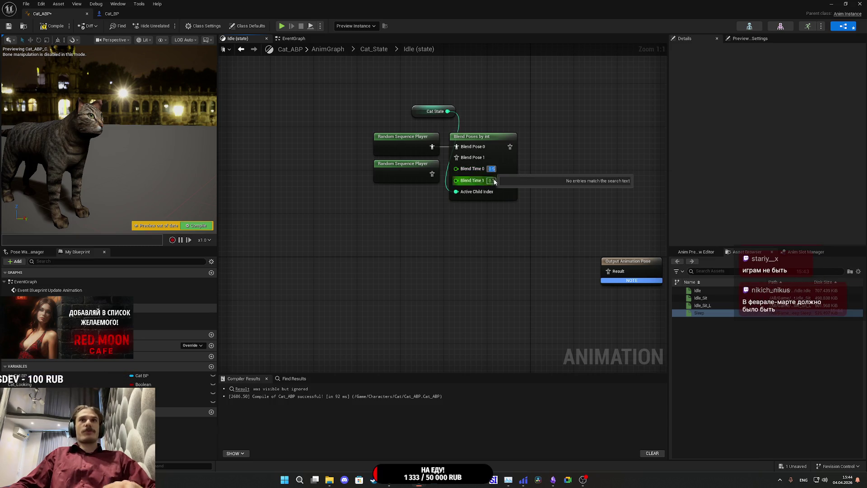
pyautogui.click(565, 193)
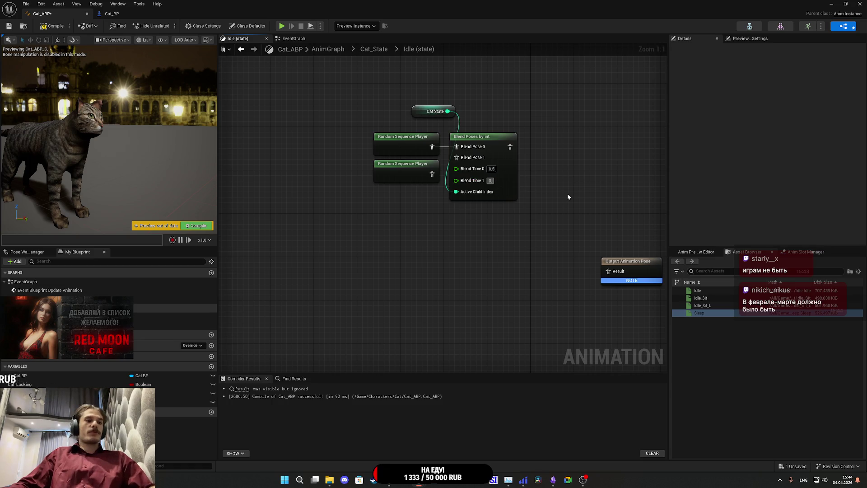
pyautogui.write('0.5')
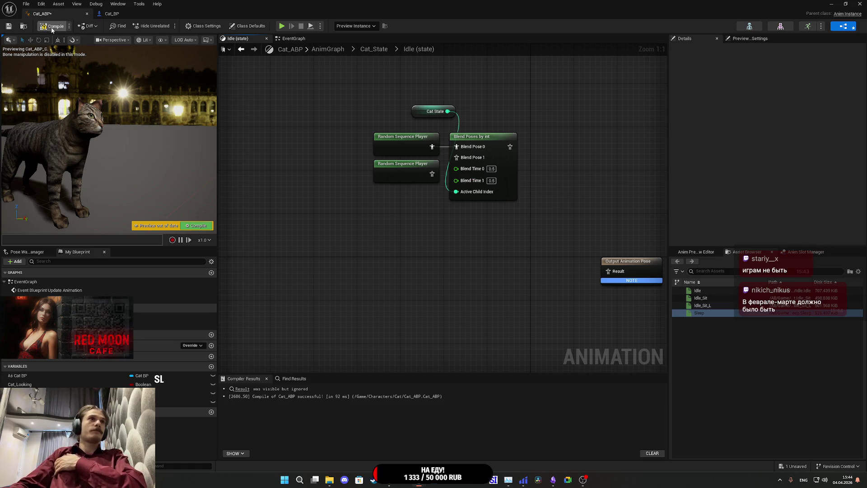
pyautogui.click(52, 26)
pyautogui.click(9, 26)
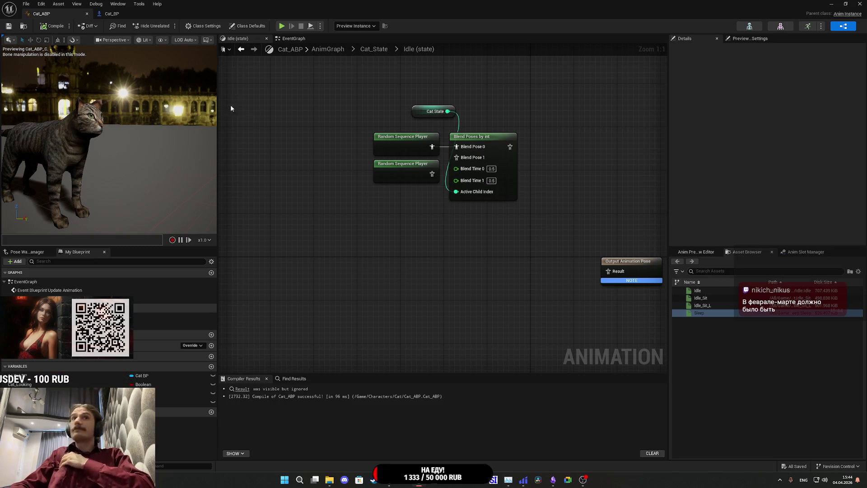
# Step: Return to the top-level AnimGraph, select Look At, and bring up its Alpha binding options
pyautogui.click(371, 50)
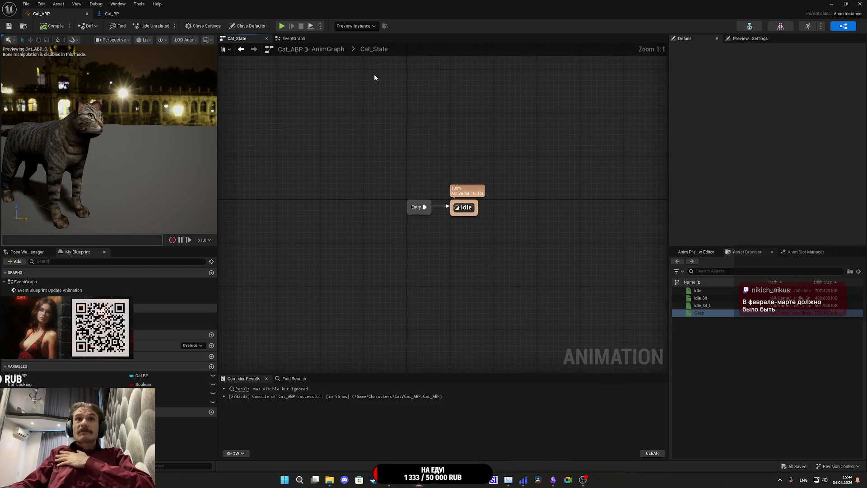
pyautogui.click(322, 50)
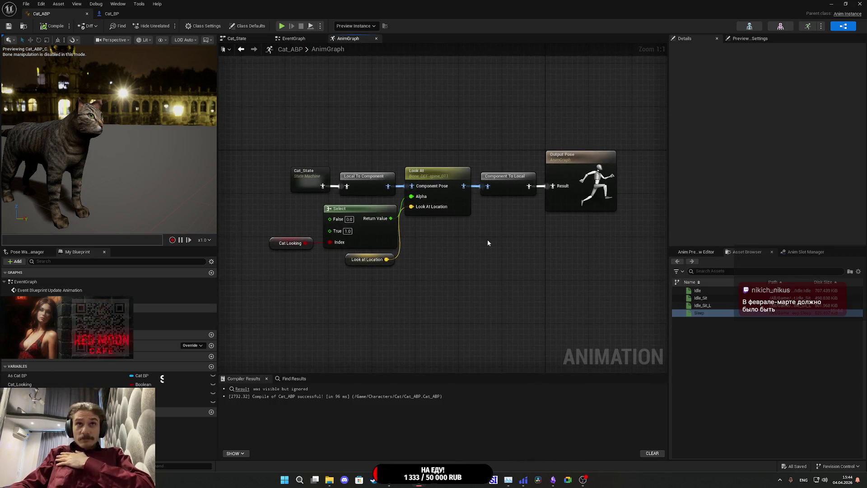
pyautogui.moveTo(487, 239); pyautogui.dragTo(518, 241)
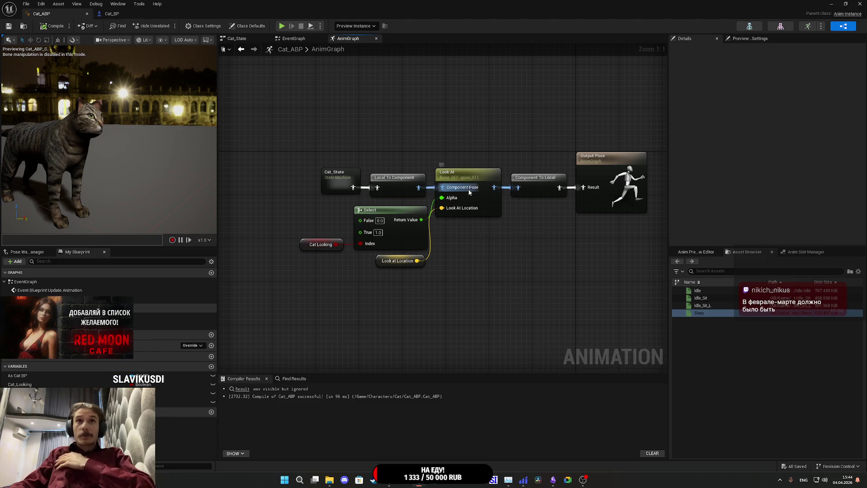
pyautogui.click(477, 172)
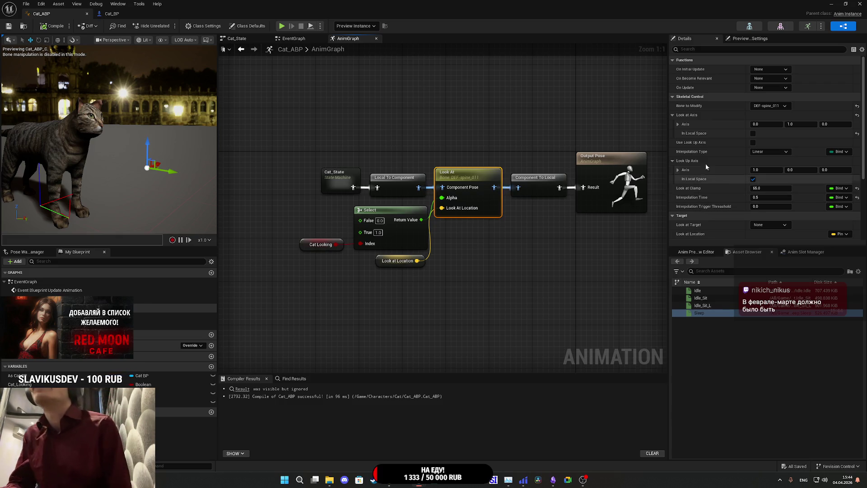
pyautogui.click(844, 152)
pyautogui.click(847, 154)
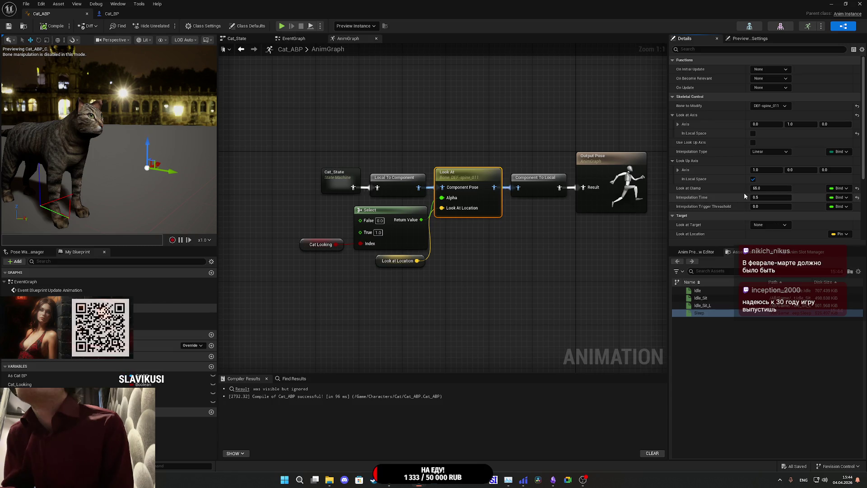
pyautogui.scroll(-3, 720, 207)
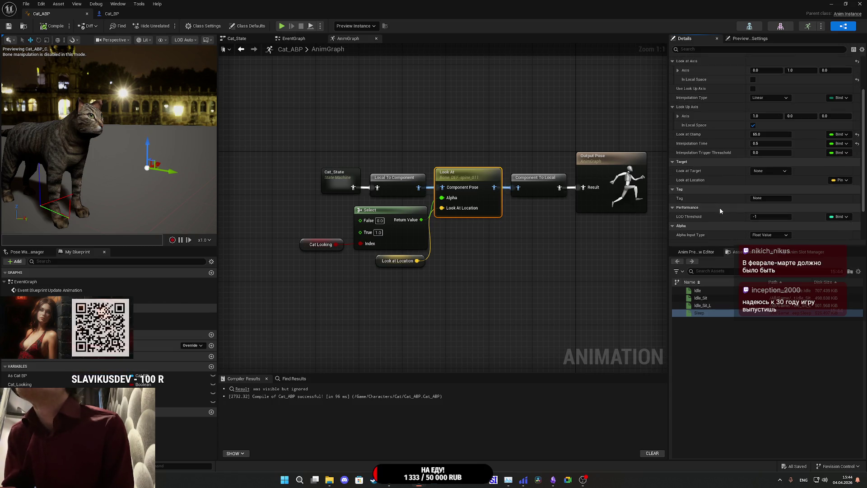
pyautogui.scroll(-2, 716, 185)
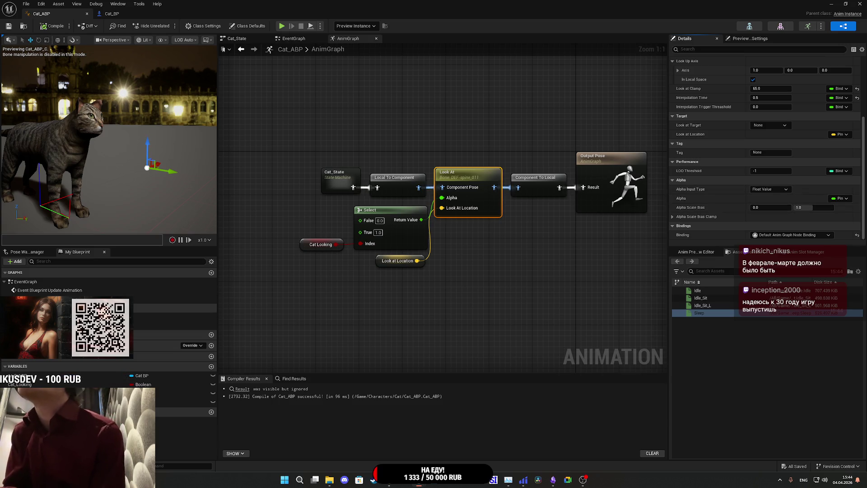
pyautogui.click(835, 198)
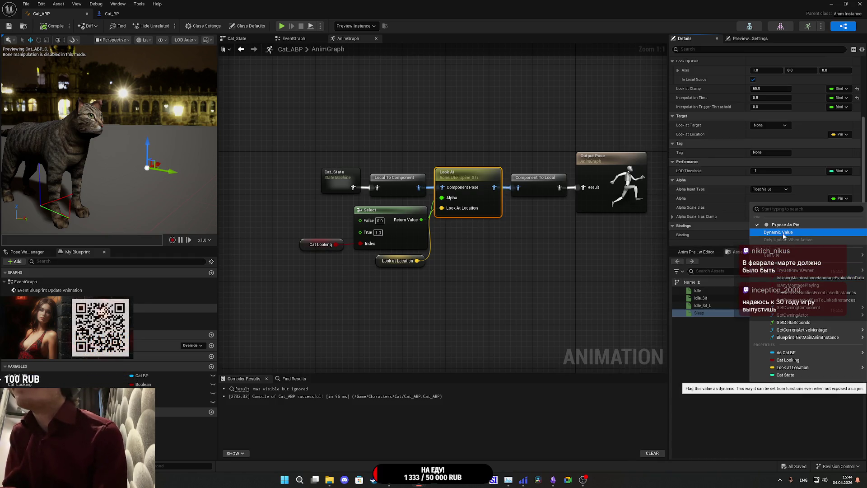
# Step: Bind Look At's Alpha to Cat Looking, then compile and save Cat_ABP
pyautogui.click(786, 361)
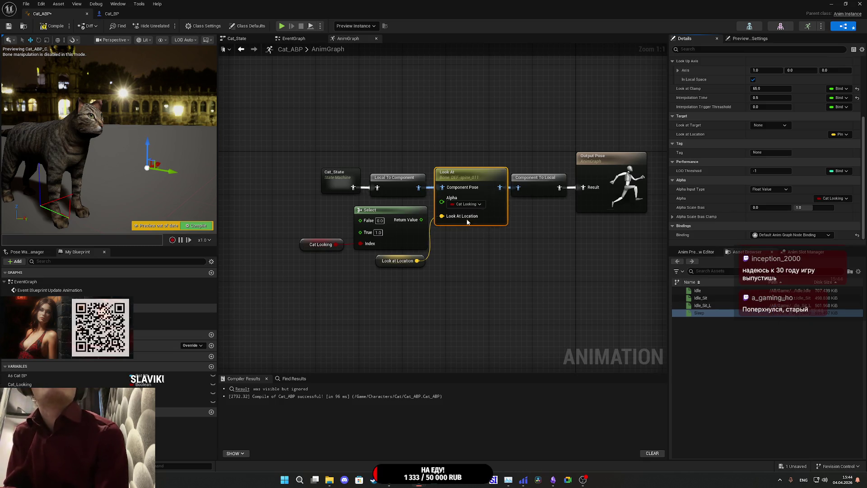
pyautogui.rightClick(447, 207)
pyautogui.click(443, 261)
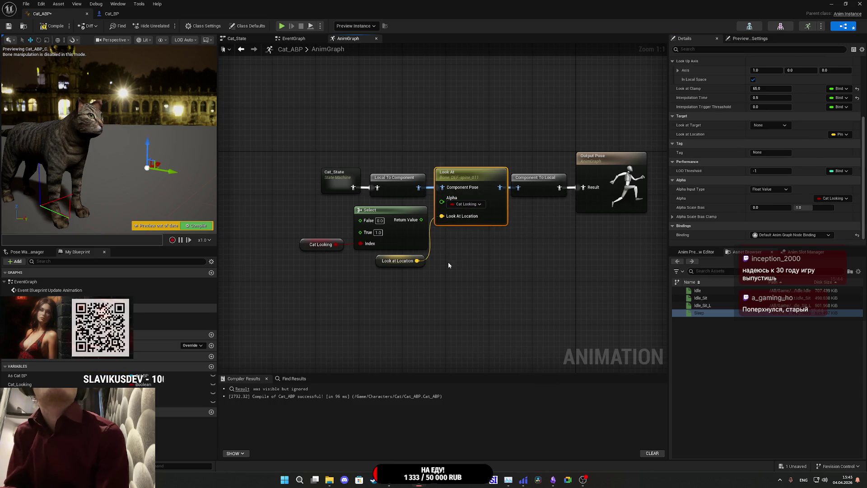
pyautogui.click(497, 285)
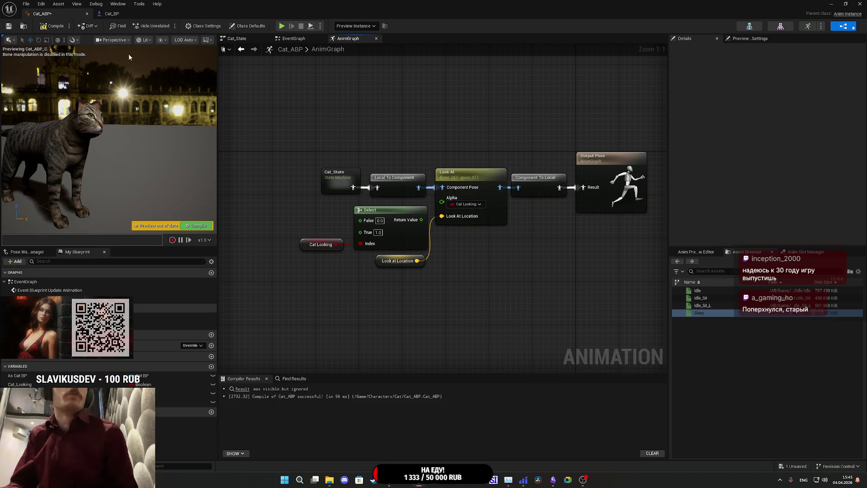
pyautogui.click(52, 25)
pyautogui.click(9, 25)
# Step: Turn on Cat_Looking's default value, compile and save, and view the EventGraph
pyautogui.click(48, 384)
pyautogui.scroll(-2, 759, 194)
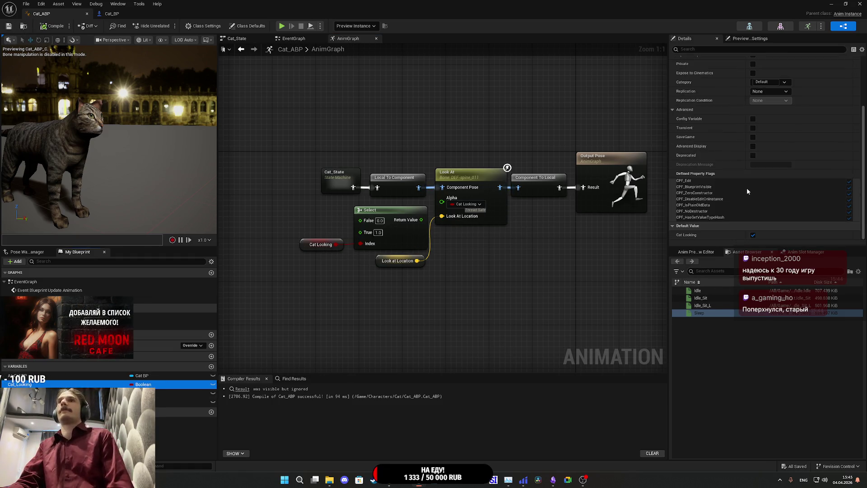
pyautogui.click(753, 235)
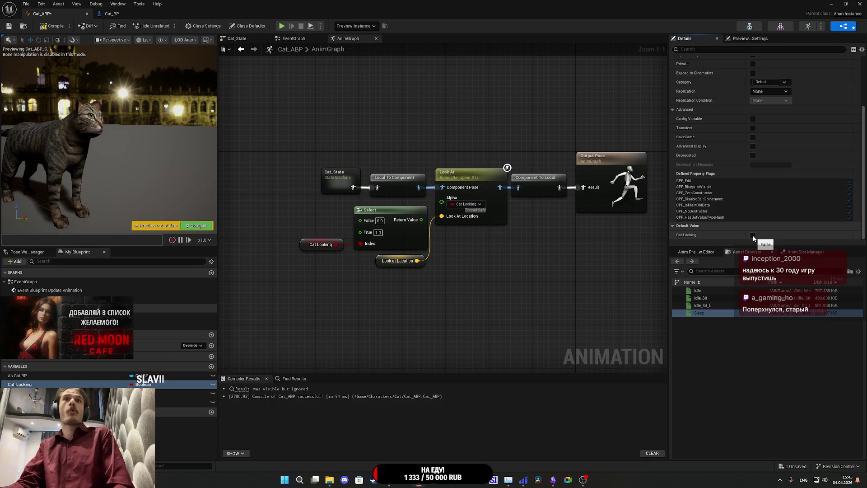
pyautogui.click(61, 26)
pyautogui.click(8, 26)
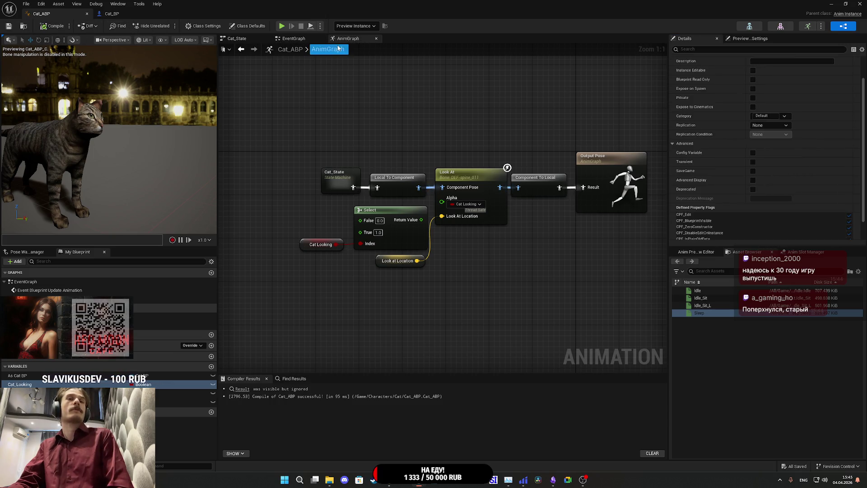
pyautogui.click(291, 38)
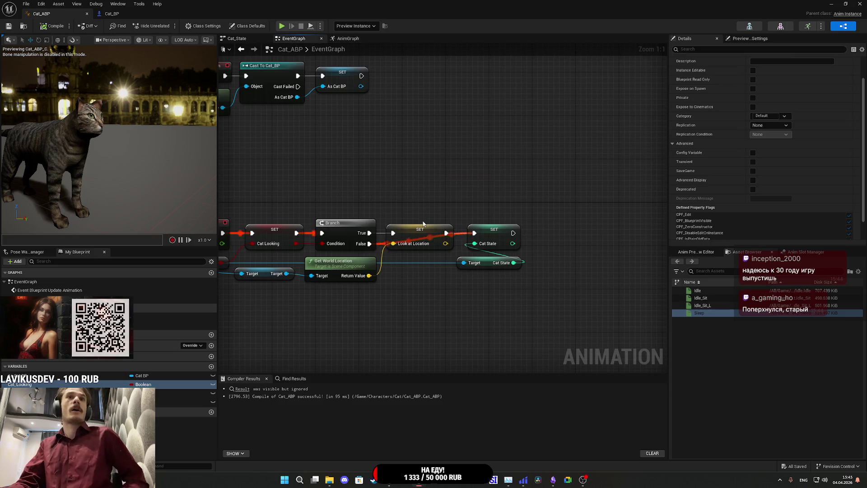
# Step: Check Look at Location's default of 100, 0, 0 in the EventGraph, then return to the AnimGraph
pyautogui.moveTo(463, 257)
pyautogui.mouseDown()
pyautogui.moveTo(486, 299)
pyautogui.moveTo(524, 285)
pyautogui.moveTo(543, 289)
pyautogui.mouseUp()
pyautogui.click(211, 366)
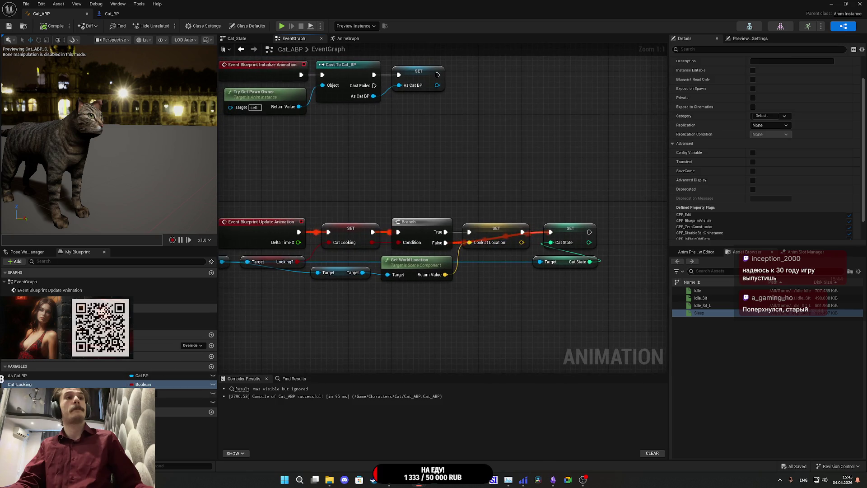
pyautogui.scroll(-3, 726, 188)
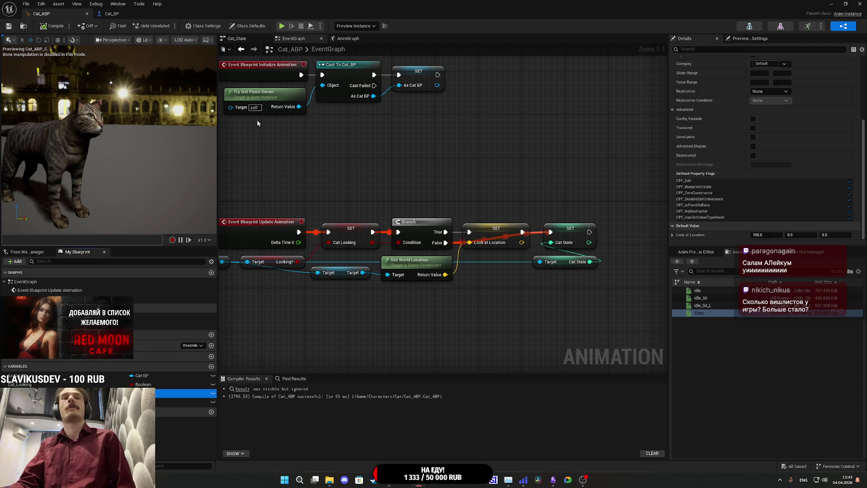
pyautogui.click(353, 40)
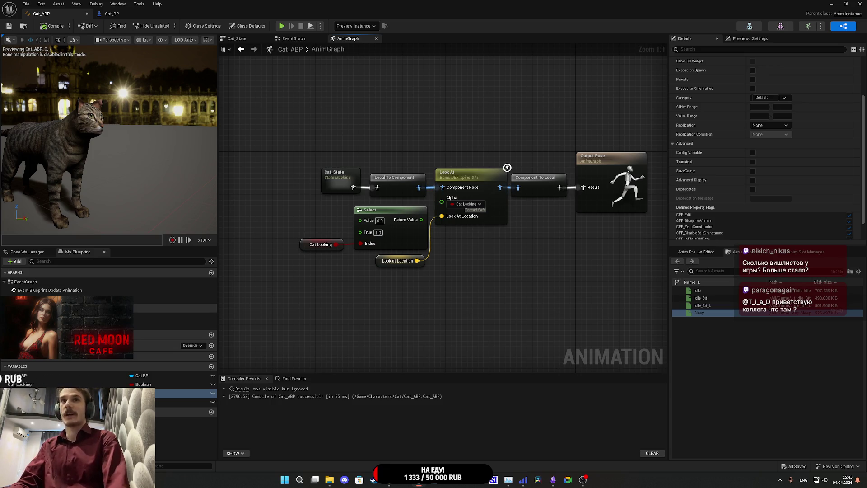
# Step: Confirm Alpha's binding, then make Cat Looking default to true and recompile
pyautogui.click(478, 204)
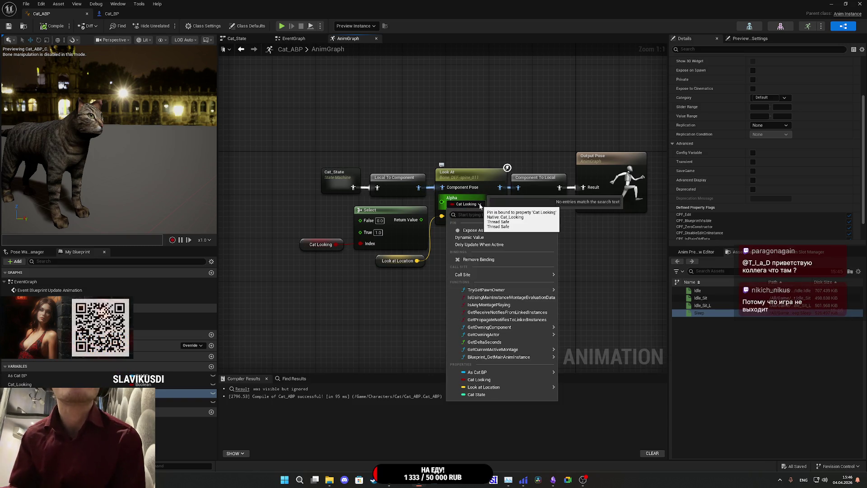
pyautogui.click(433, 343)
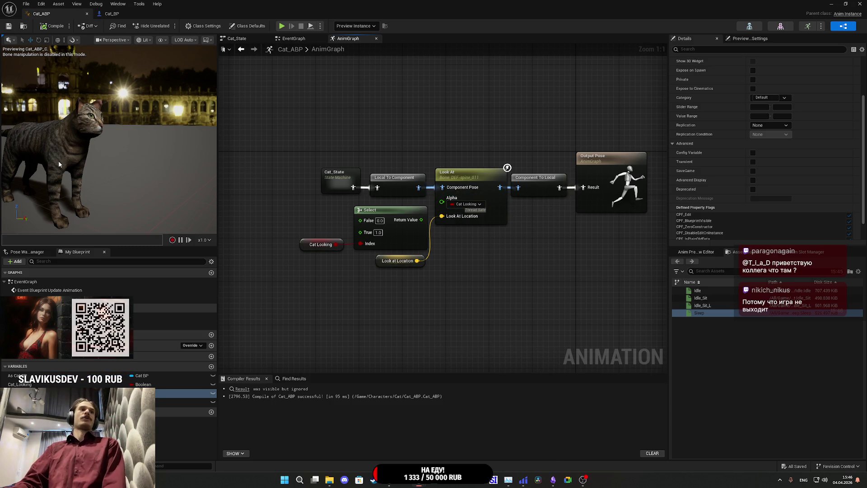
pyautogui.click(185, 384)
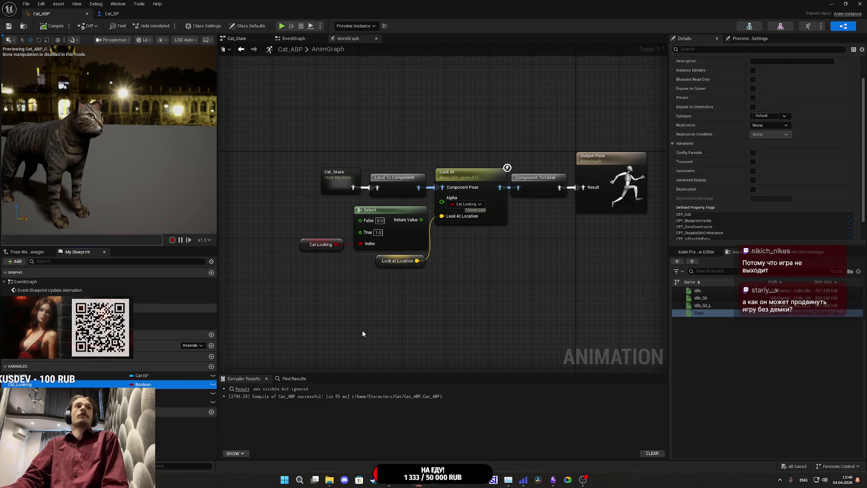
pyautogui.scroll(-3, 760, 206)
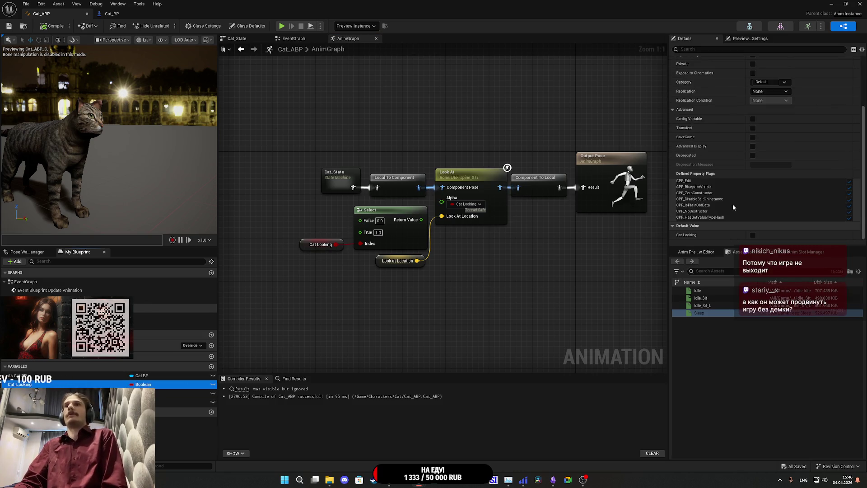
pyautogui.click(752, 235)
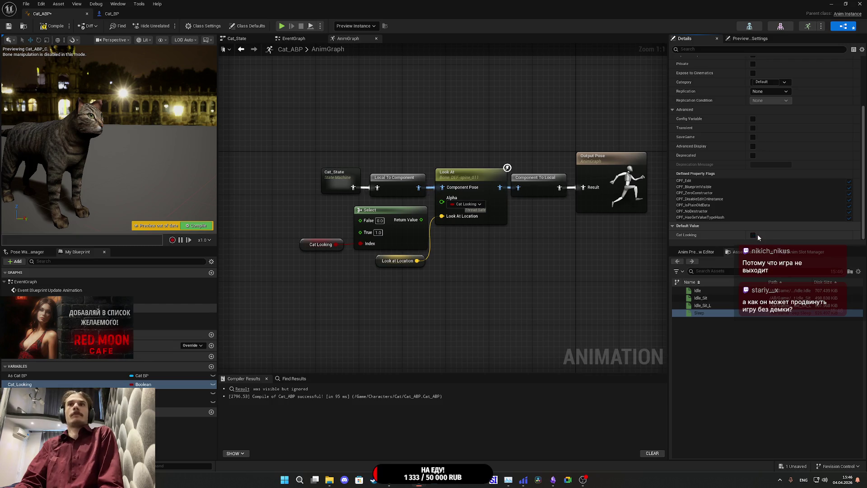
pyautogui.click(53, 25)
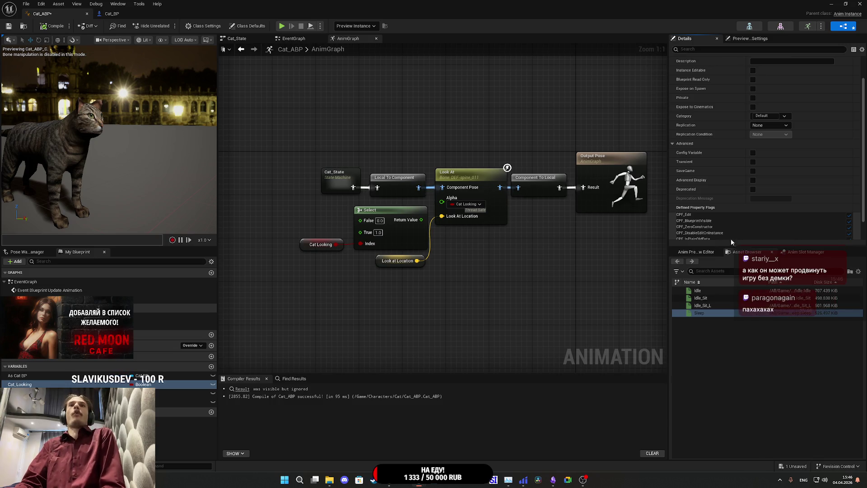
# Step: Review the Cat State variable's settings and enter the Cat_State state machine
pyautogui.scroll(-3, 708, 224)
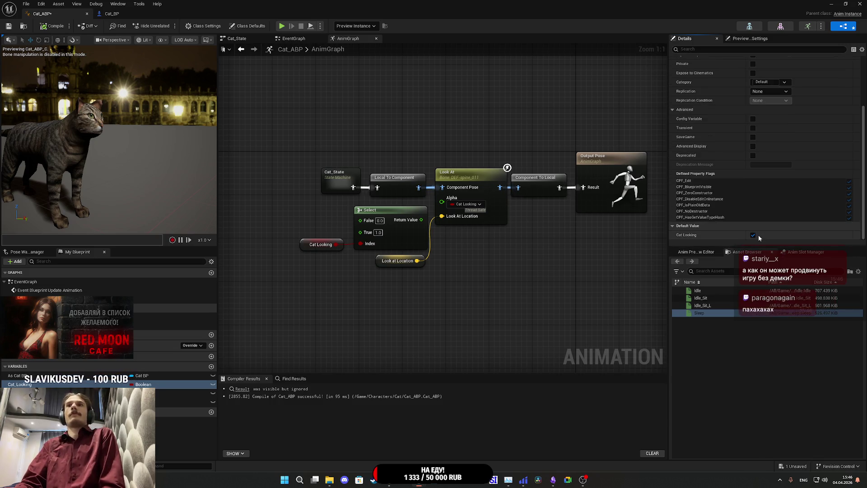
pyautogui.press('Down')
pyautogui.press('Down')
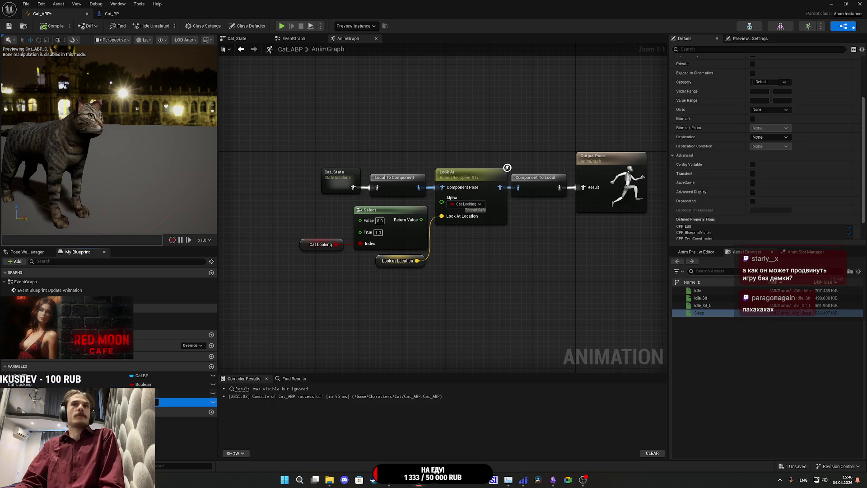
pyautogui.scroll(-4, 741, 235)
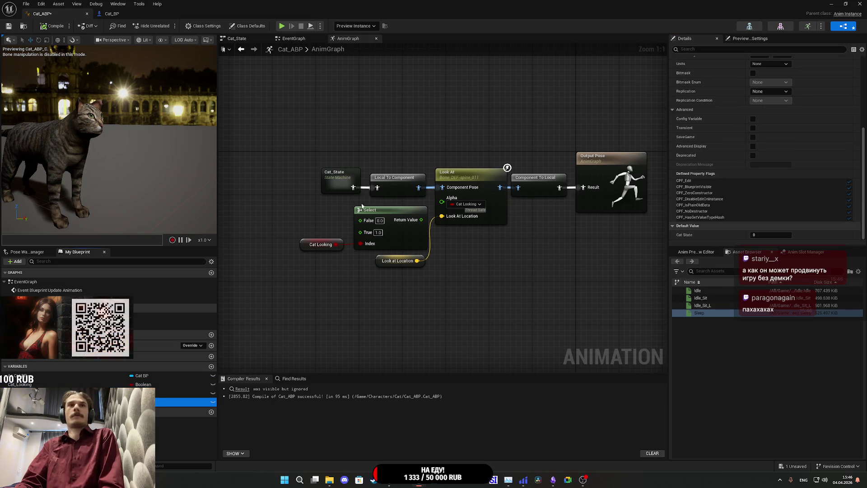
pyautogui.doubleClick(342, 186)
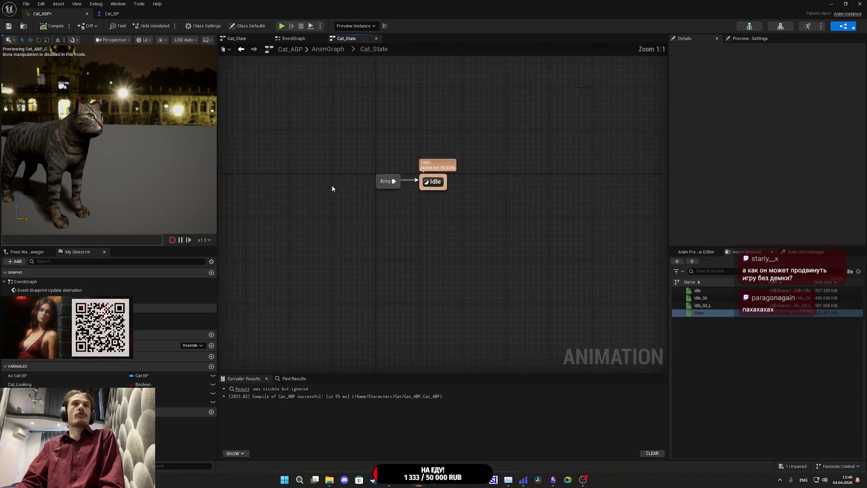
# Step: In the Idle state, wire Blend Poses by int into Output Animation Pose, compile, save, and return to AnimGraph
pyautogui.click(459, 212)
pyautogui.doubleClick(459, 210)
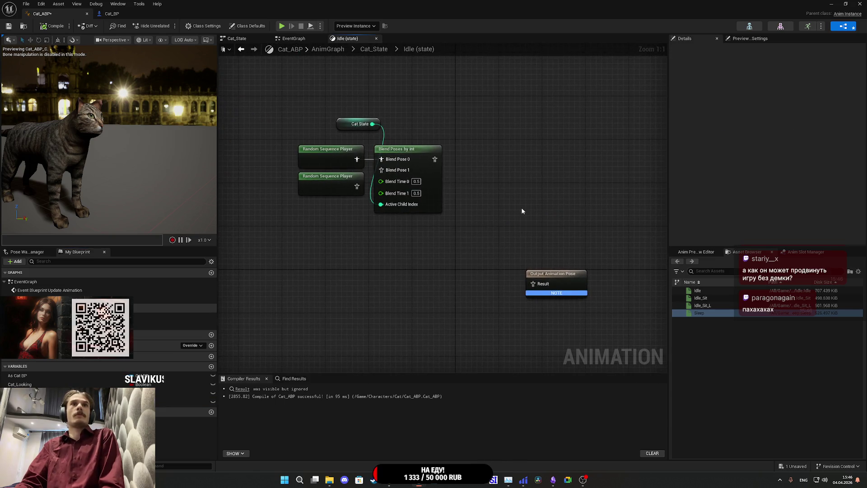
pyautogui.moveTo(389, 137); pyautogui.dragTo(363, 229)
pyautogui.moveTo(550, 290)
pyautogui.mouseDown()
pyautogui.moveTo(576, 296)
pyautogui.moveTo(575, 206)
pyautogui.moveTo(531, 164)
pyautogui.mouseUp()
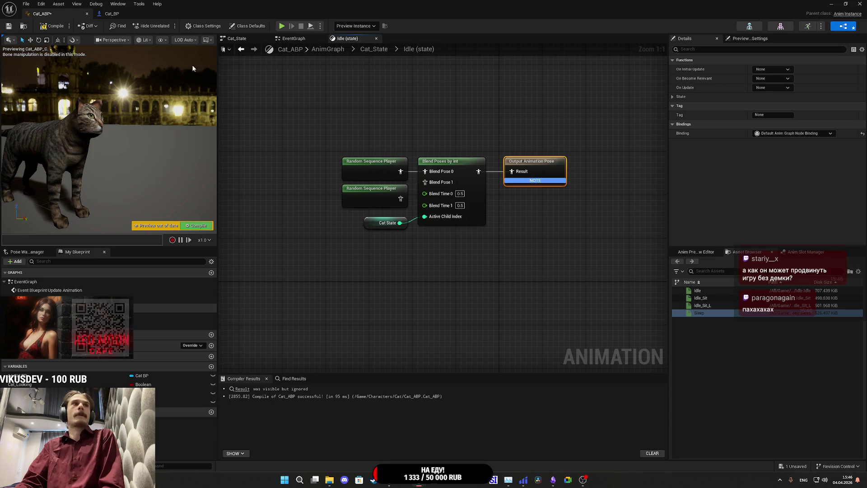
pyautogui.click(54, 26)
pyautogui.click(8, 26)
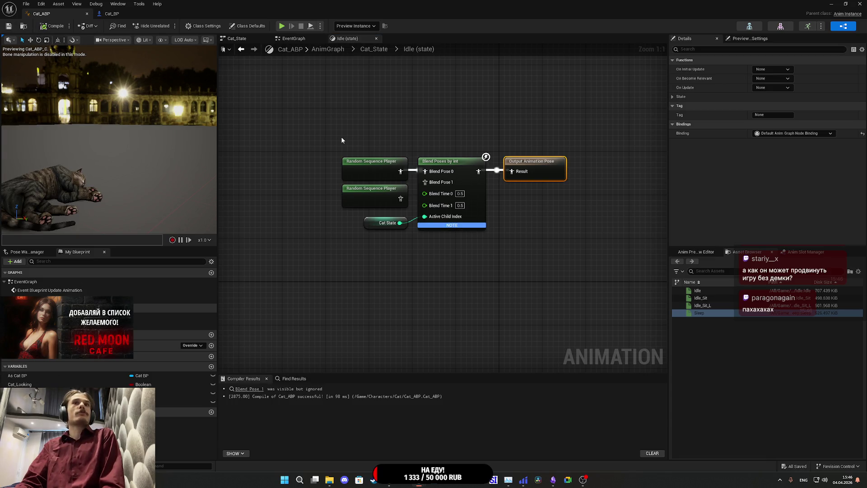
pyautogui.click(374, 49)
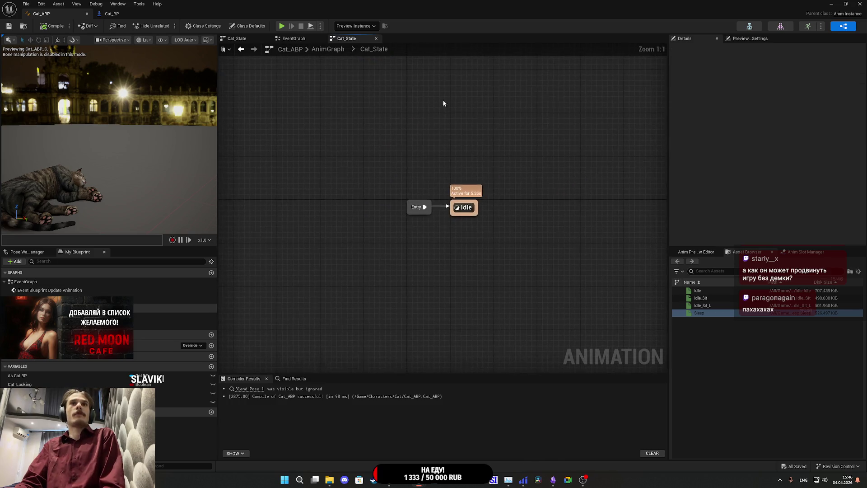
pyautogui.click(329, 49)
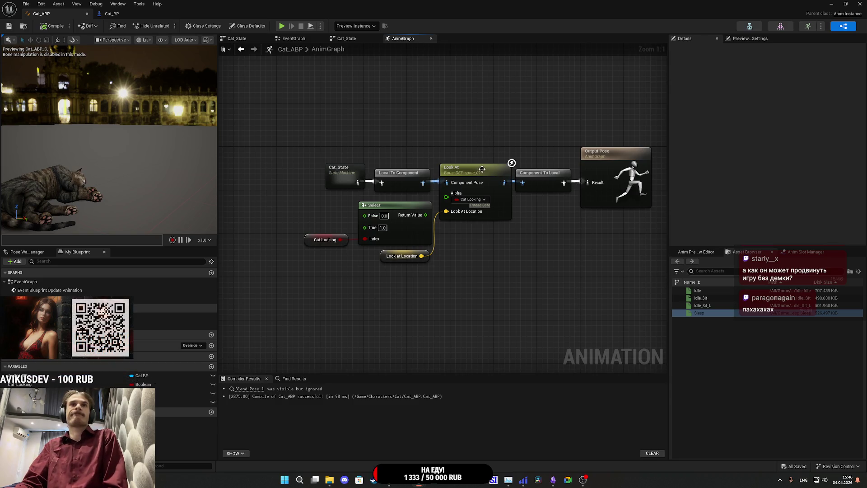
# Step: Recompile Cat_ABP and recentre the Look At chain with its Select and Cat Looking nodes
pyautogui.press('F7')
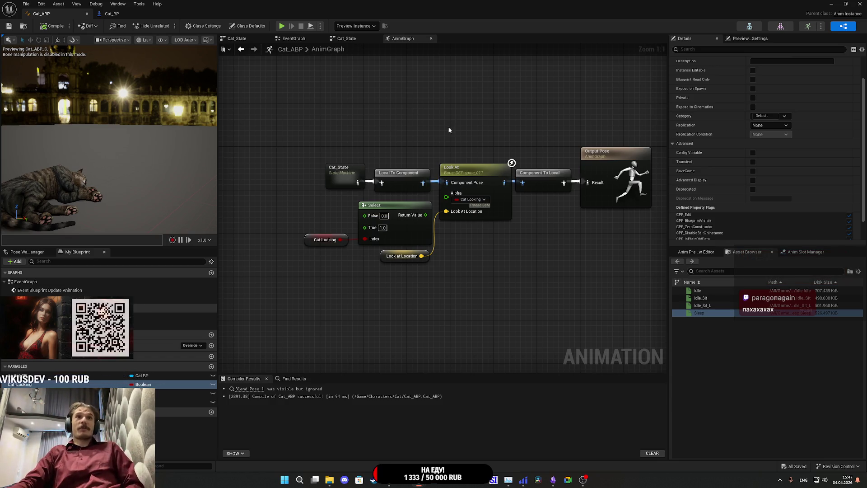
pyautogui.moveTo(445, 128); pyautogui.dragTo(382, 138)
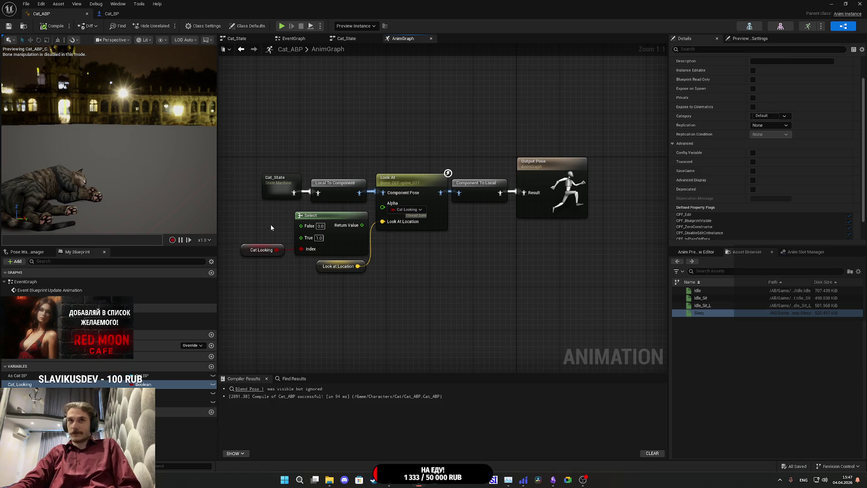
pyautogui.moveTo(270, 225); pyautogui.dragTo(310, 255)
pyautogui.click(262, 223)
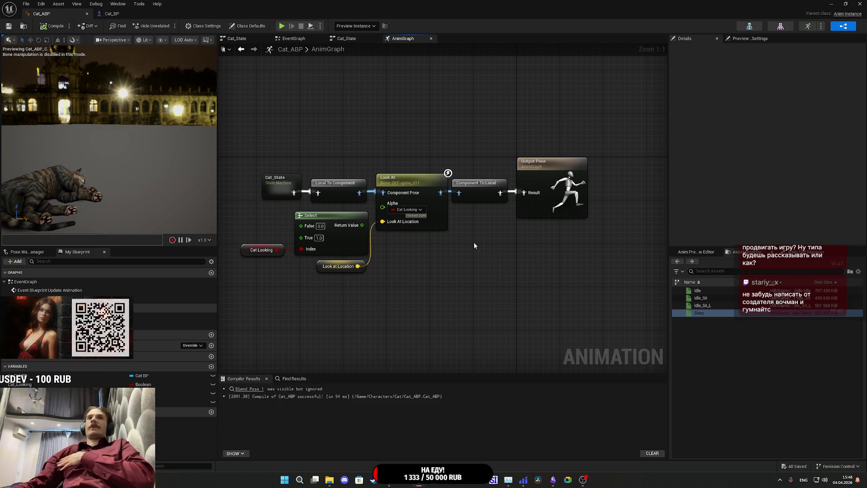
# Step: Shift all six AnimGraph nodes slightly left and recentre the view
pyautogui.moveTo(403, 316); pyautogui.dragTo(240, 151)
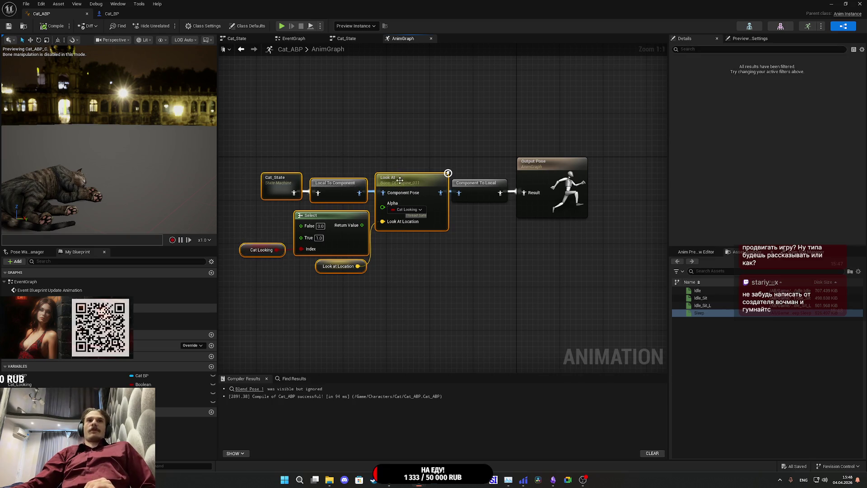
pyautogui.moveTo(411, 182); pyautogui.dragTo(407, 182)
pyautogui.click(416, 143)
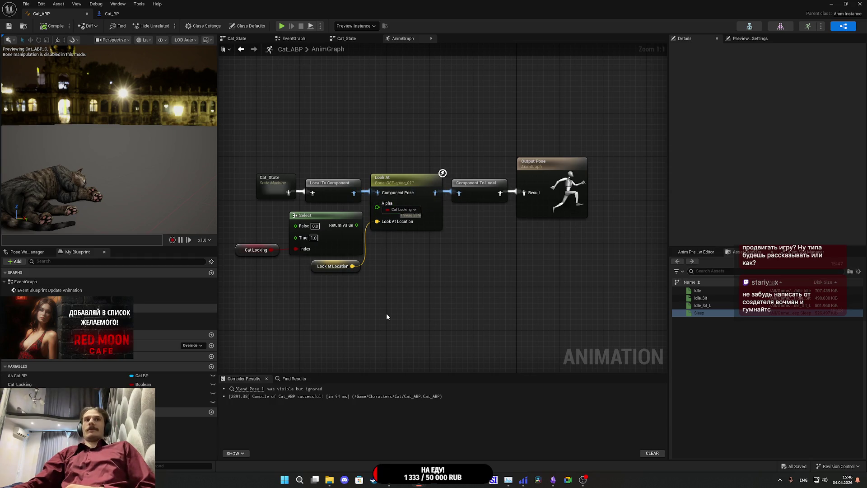
pyautogui.moveTo(381, 290); pyautogui.dragTo(426, 280)
# Step: Disconnect Look at Location from Look At, expose Alpha as an input pin, and compile
pyautogui.click(440, 200)
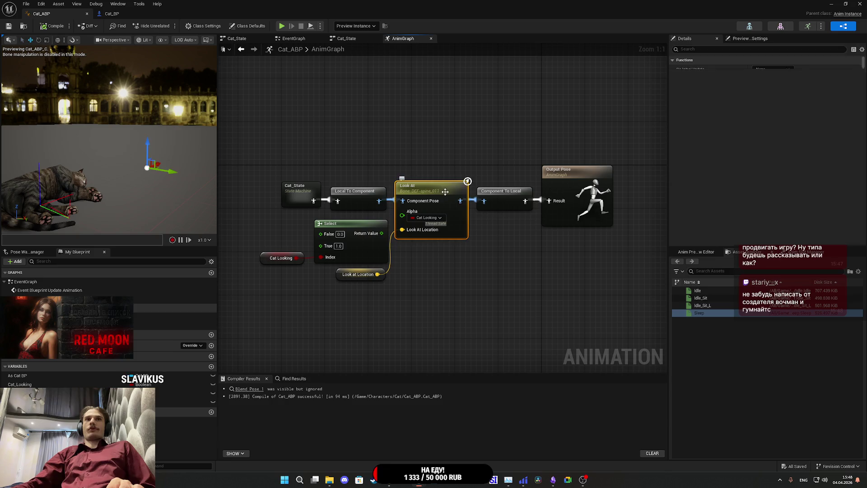
pyautogui.scroll(-2, 708, 194)
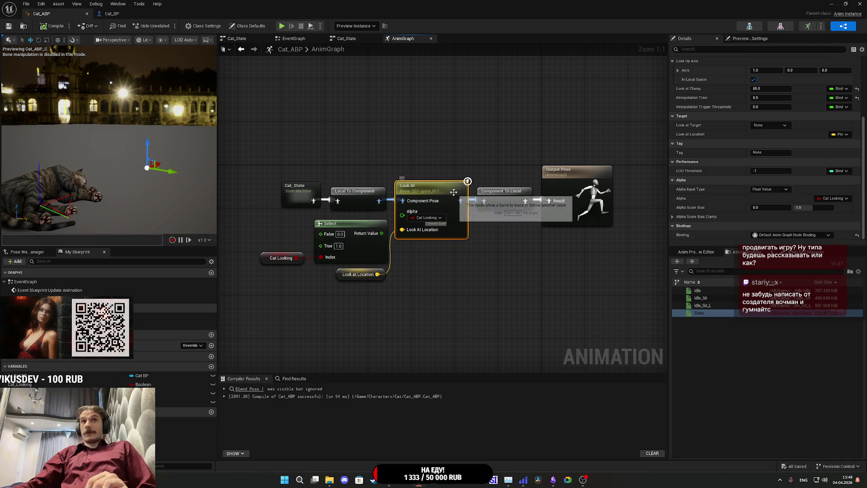
pyautogui.keyDown('alt'); pyautogui.click(377, 274); pyautogui.keyUp('alt')
pyautogui.click(433, 218)
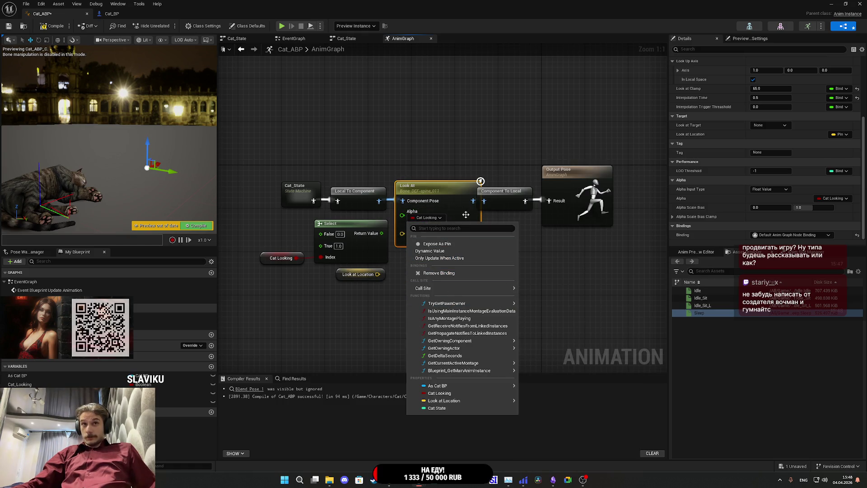
pyautogui.click(436, 395)
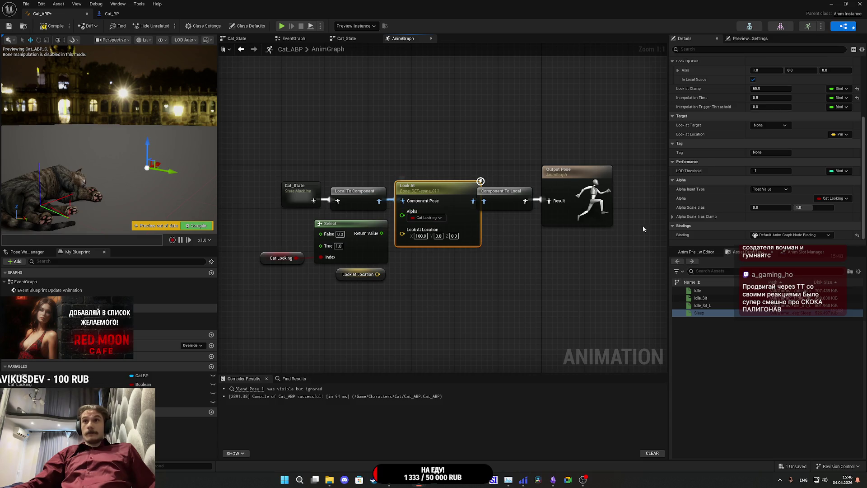
pyautogui.click(833, 198)
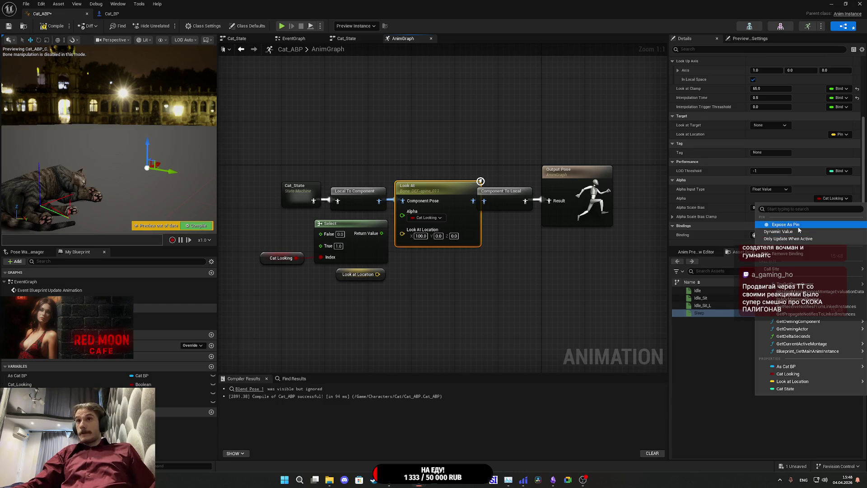
pyautogui.click(797, 225)
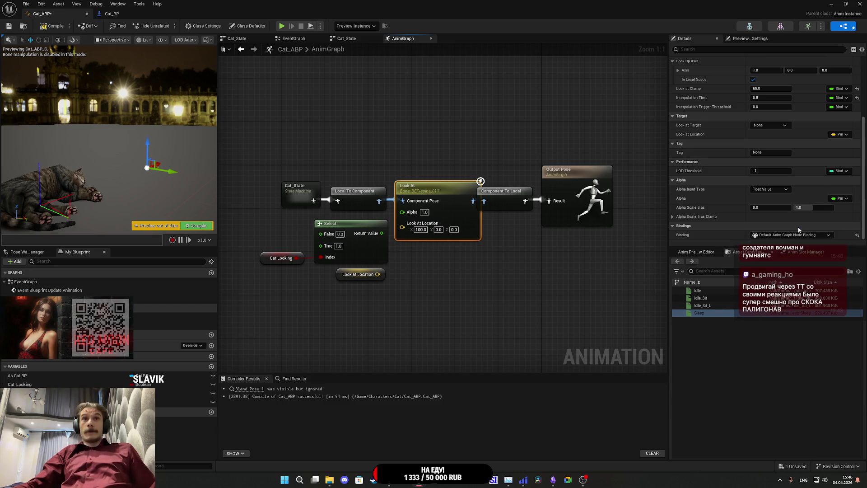
pyautogui.click(513, 300)
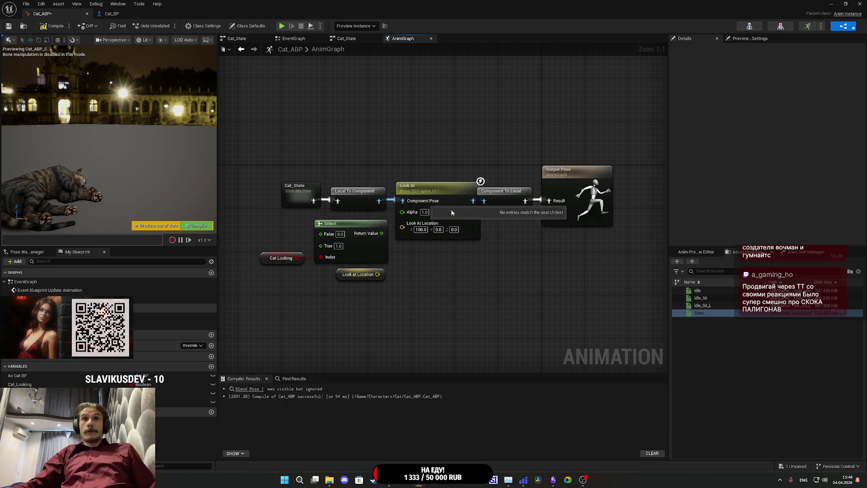
pyautogui.click(51, 26)
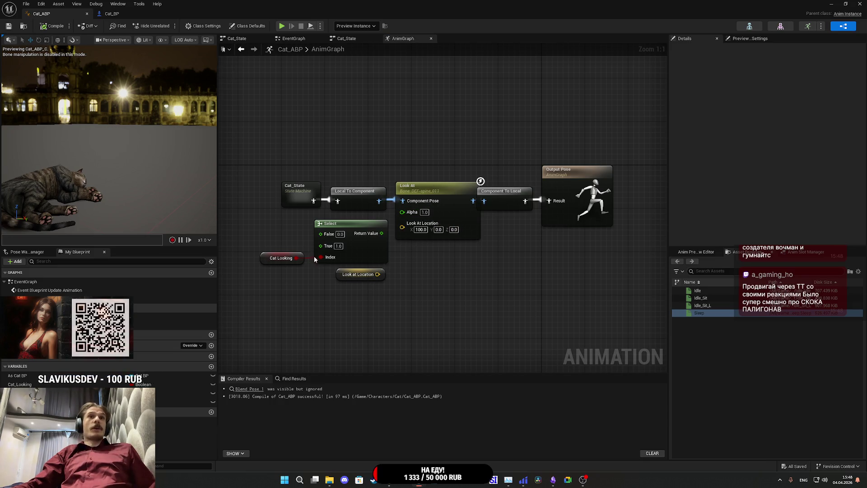
# Step: Move the pose chain nodes further left and reselect only the Look At node
pyautogui.moveTo(378, 274)
pyautogui.mouseDown()
pyautogui.moveTo(409, 245)
pyautogui.moveTo(409, 282)
pyautogui.moveTo(260, 172)
pyautogui.mouseUp()
pyautogui.click(454, 238)
pyautogui.moveTo(442, 189); pyautogui.dragTo(426, 193)
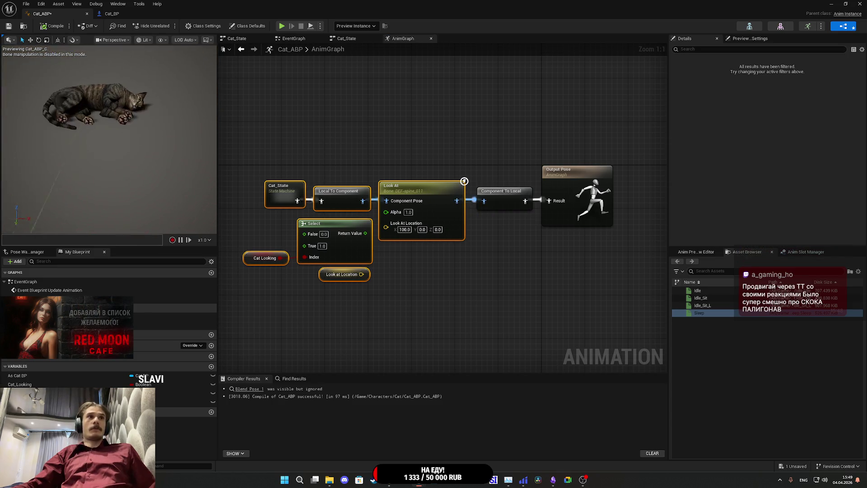
pyautogui.click(440, 214)
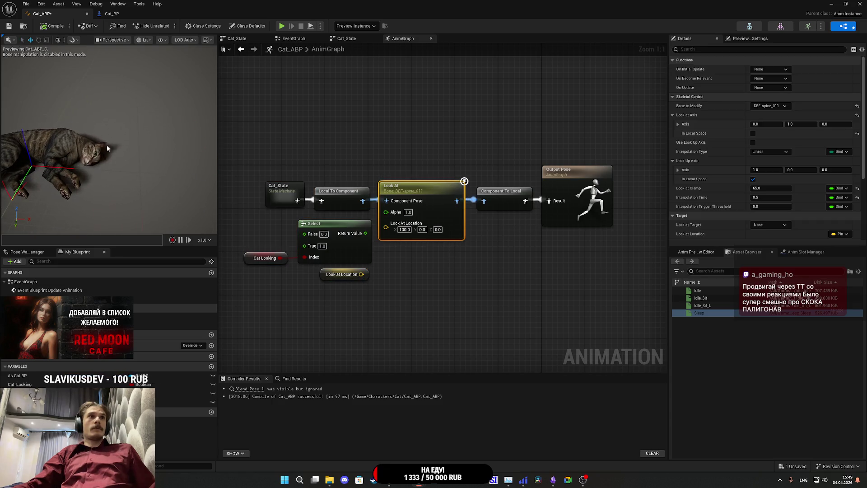
# Step: Save Cat_ABP, give Cat State a default value of 1, and recompile
pyautogui.click(55, 28)
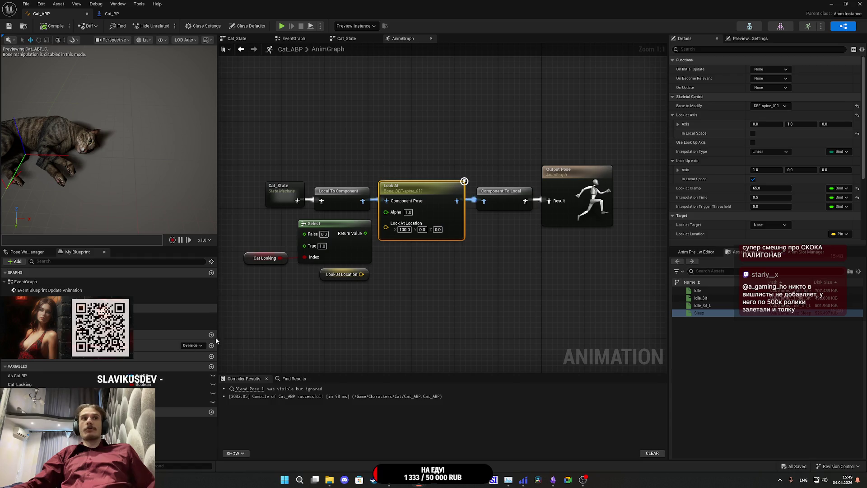
pyautogui.click(190, 401)
pyautogui.scroll(-5, 759, 237)
pyautogui.click(767, 234)
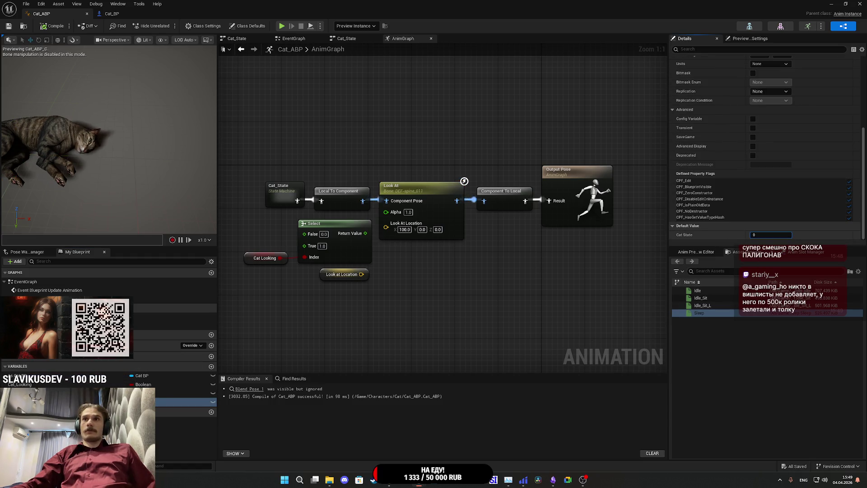
pyautogui.write('1')
pyautogui.press('Return')
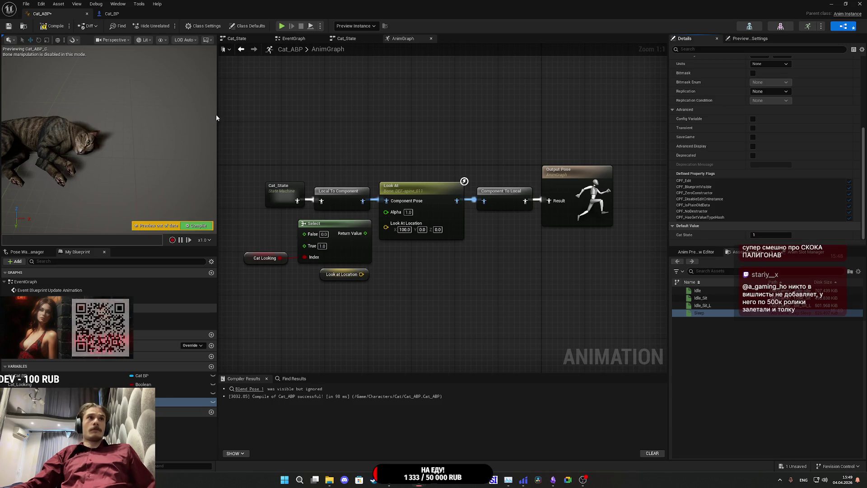
pyautogui.click(43, 26)
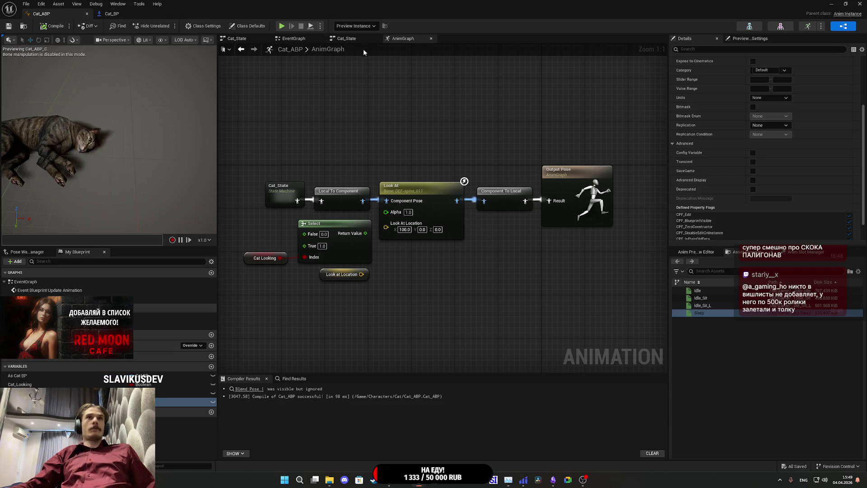
pyautogui.scroll(-5, 358, 54)
pyautogui.click(291, 38)
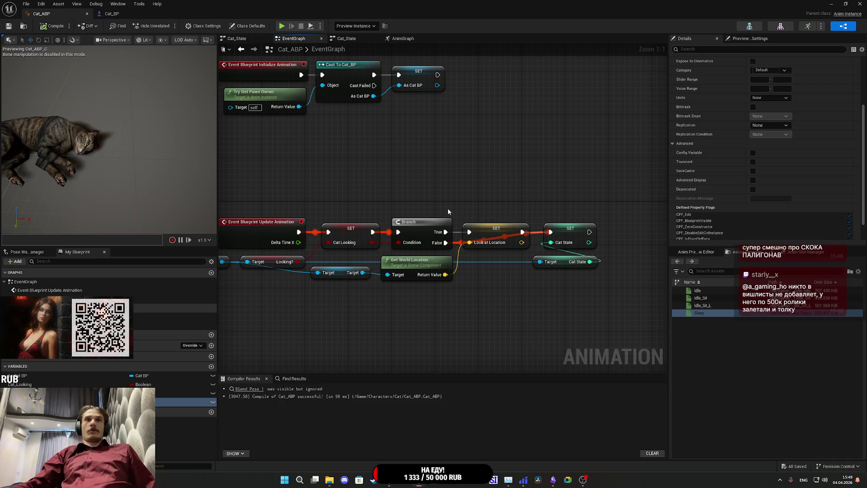
# Step: Unhook Update Animation's exec wire from SET Cat Looking, recompile and save, then return to AnimGraph
pyautogui.keyDown('alt'); pyautogui.click(328, 231); pyautogui.keyUp('alt')
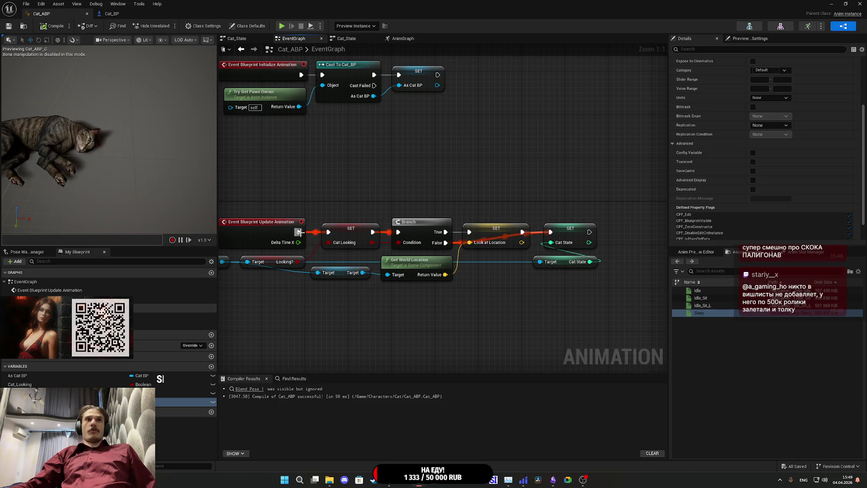
pyautogui.click(51, 27)
pyautogui.click(8, 26)
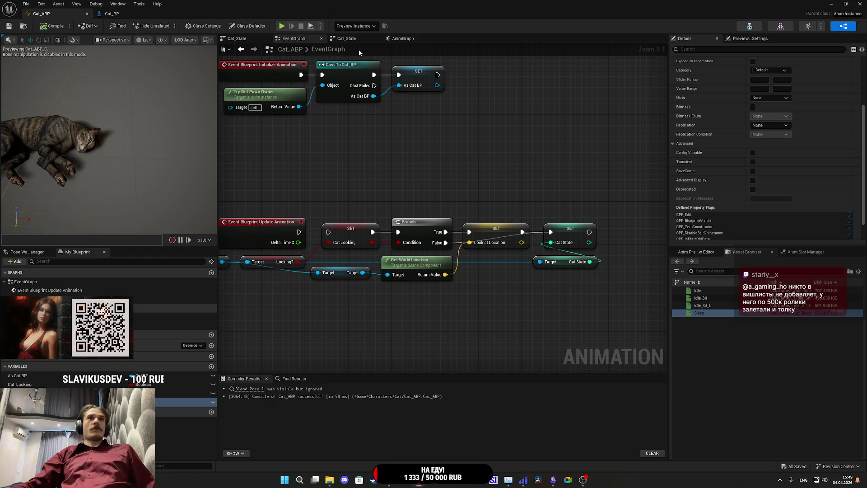
pyautogui.click(325, 51)
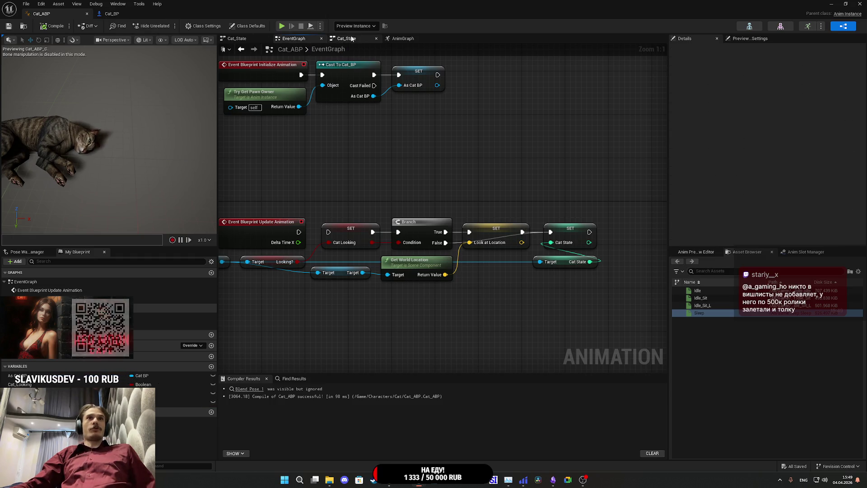
pyautogui.click(346, 38)
pyautogui.click(408, 39)
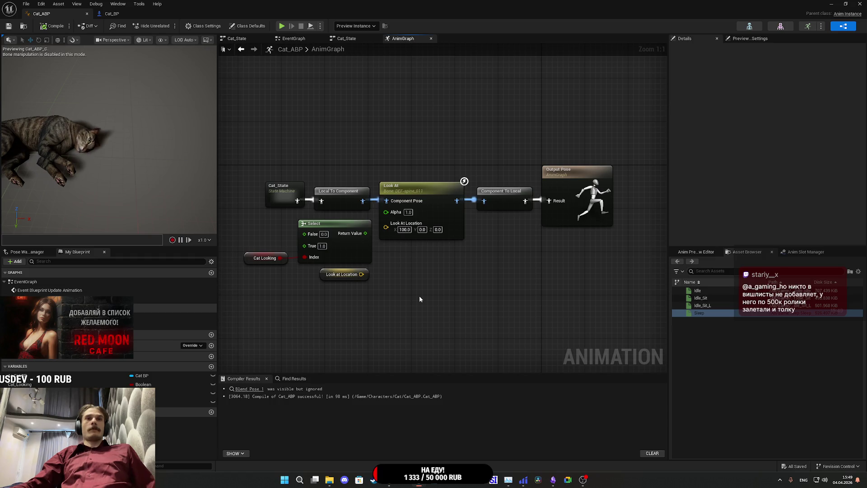
# Step: Recompile, then set Cat State's default value to 0 and compile again
pyautogui.press('F7')
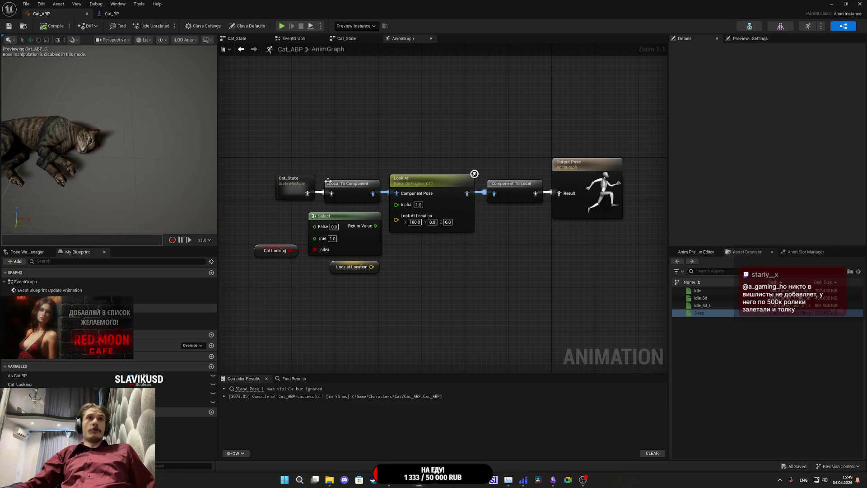
pyautogui.click(447, 193)
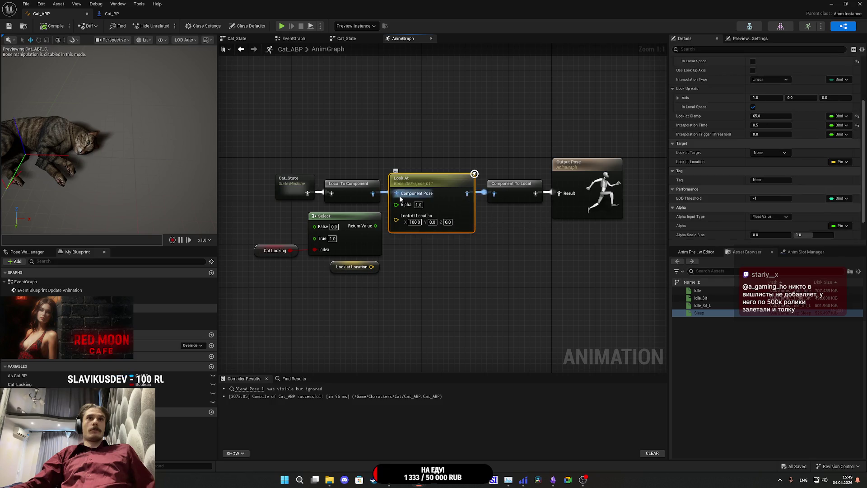
pyautogui.click(185, 401)
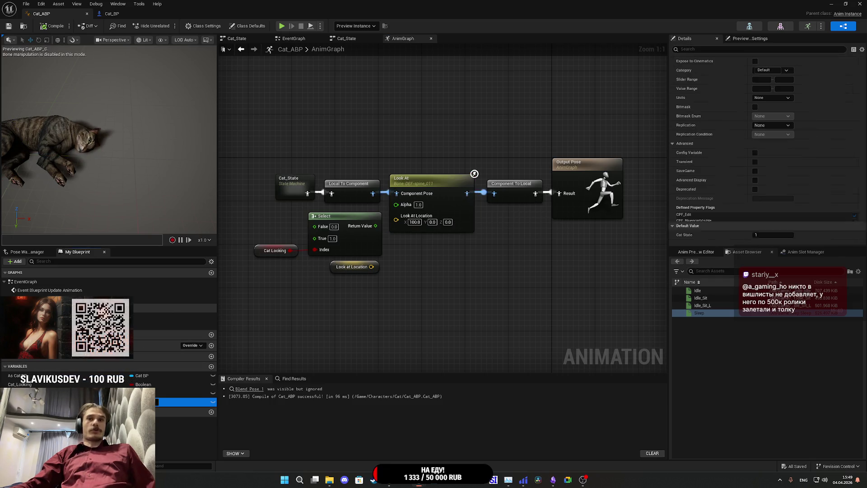
pyautogui.scroll(-5, 761, 217)
pyautogui.click(761, 234)
pyautogui.write('0')
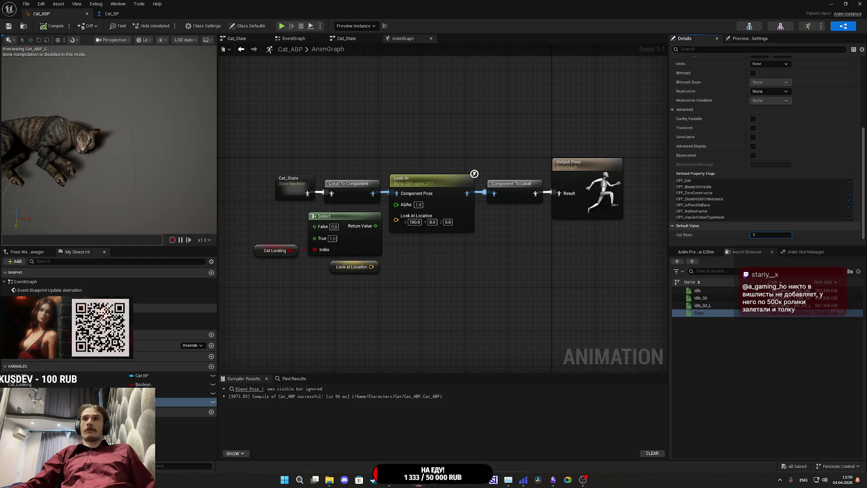
pyautogui.press('Return')
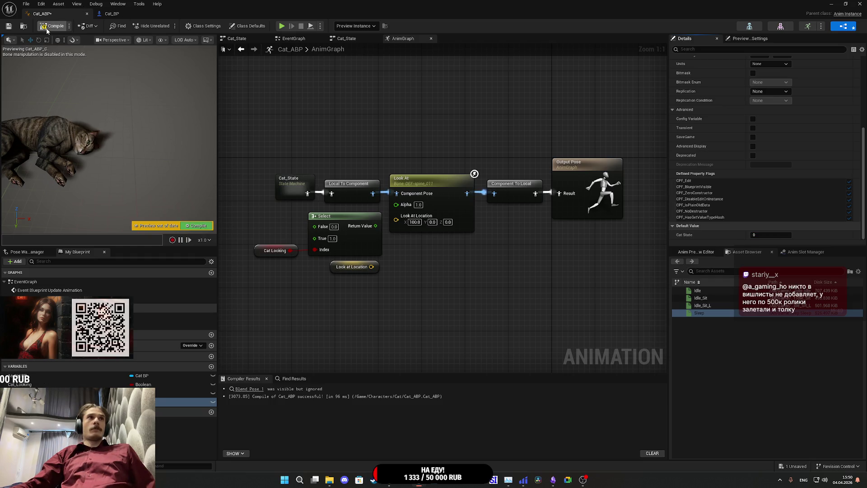
pyautogui.click(47, 28)
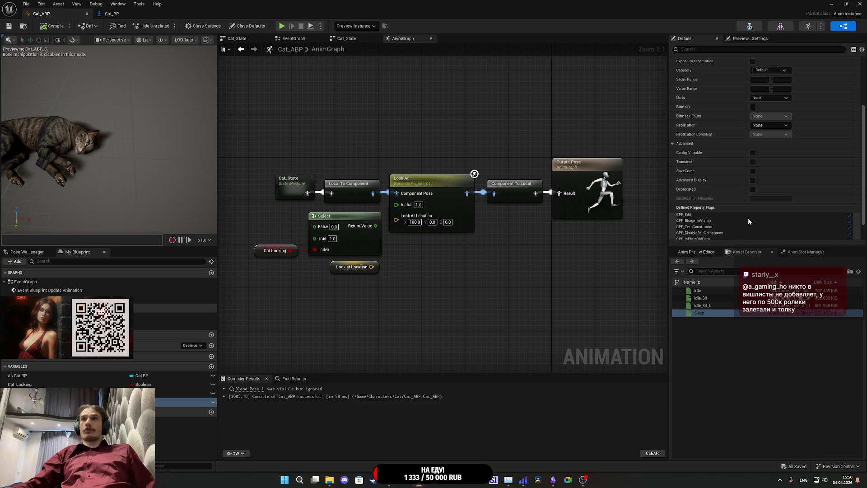
# Step: Drag Cat State's default value back up to 1 and select the Look At node
pyautogui.scroll(-2, 748, 221)
pyautogui.moveTo(765, 236); pyautogui.dragTo(773, 236)
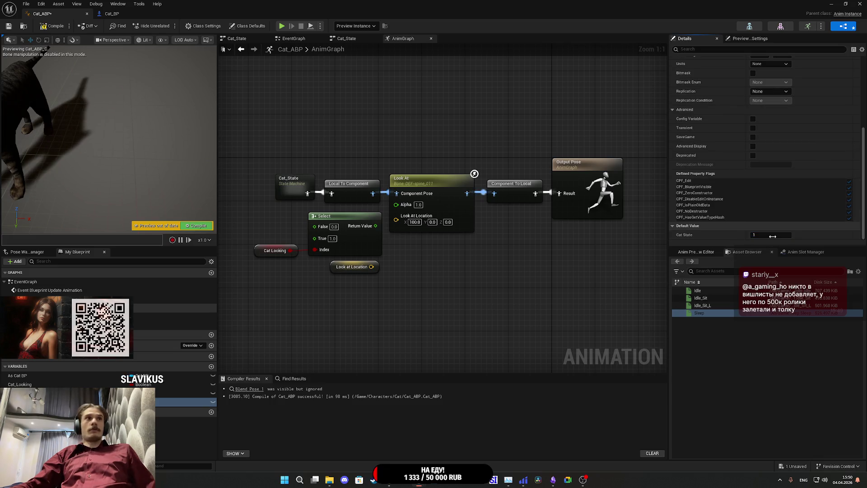
pyautogui.moveTo(343, 142)
pyautogui.mouseDown()
pyautogui.moveTo(299, 118)
pyautogui.moveTo(392, 135)
pyautogui.mouseUp()
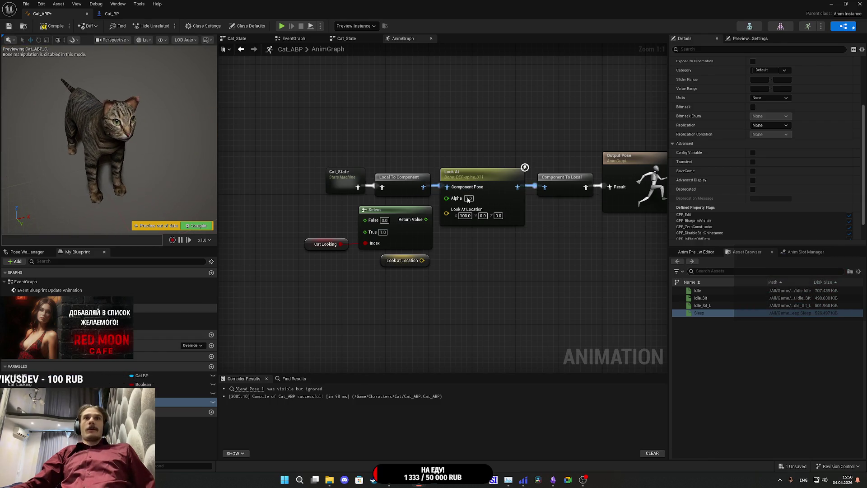
pyautogui.click(495, 193)
# Step: Save, then wire Look at Location into the Look At target location and compile
pyautogui.scroll(5, 749, 149)
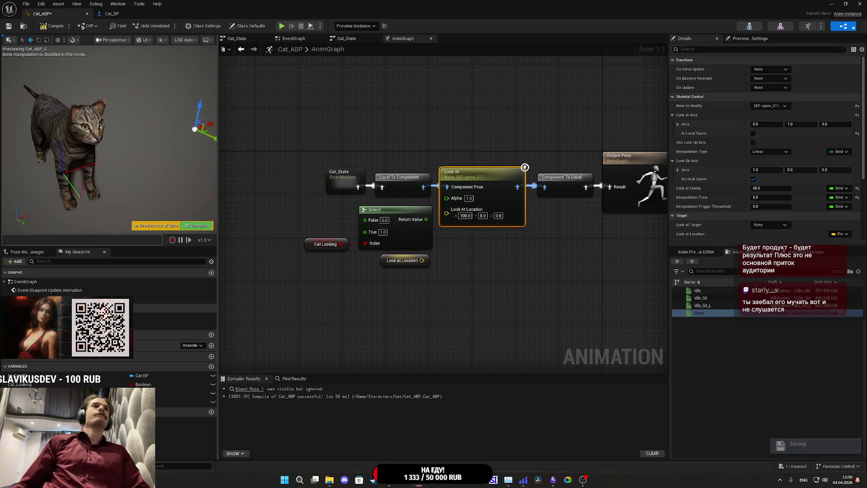
pyautogui.hotkey('ctrl', 's')
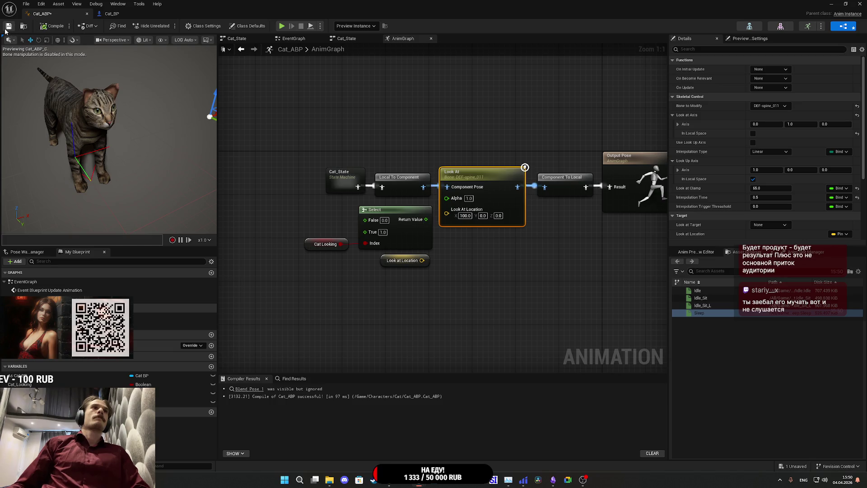
pyautogui.moveTo(547, 261); pyautogui.dragTo(492, 279)
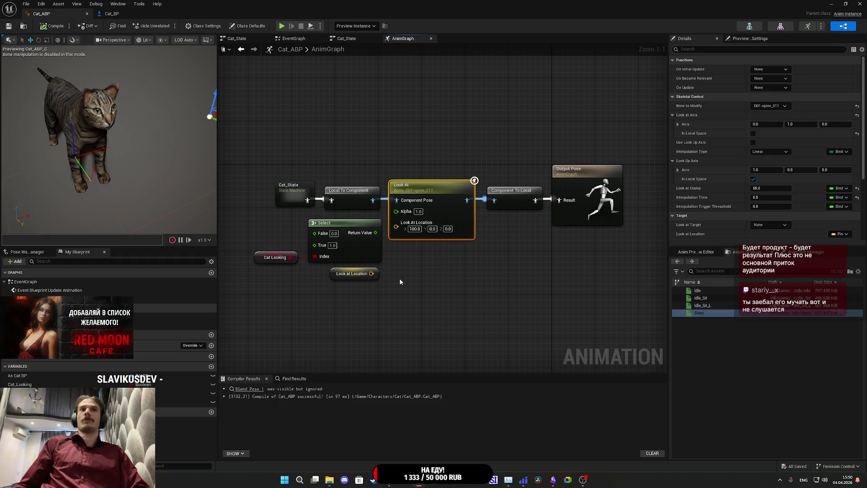
pyautogui.moveTo(371, 273); pyautogui.dragTo(396, 222)
pyautogui.click(53, 25)
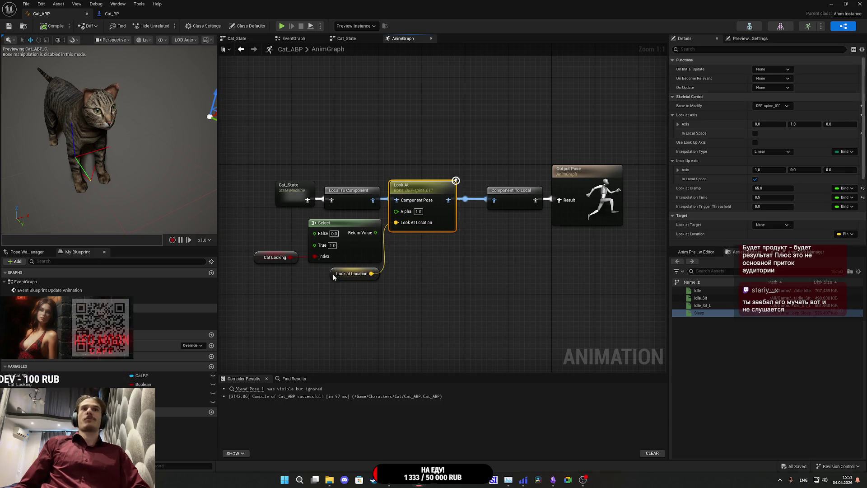
pyautogui.click(352, 274)
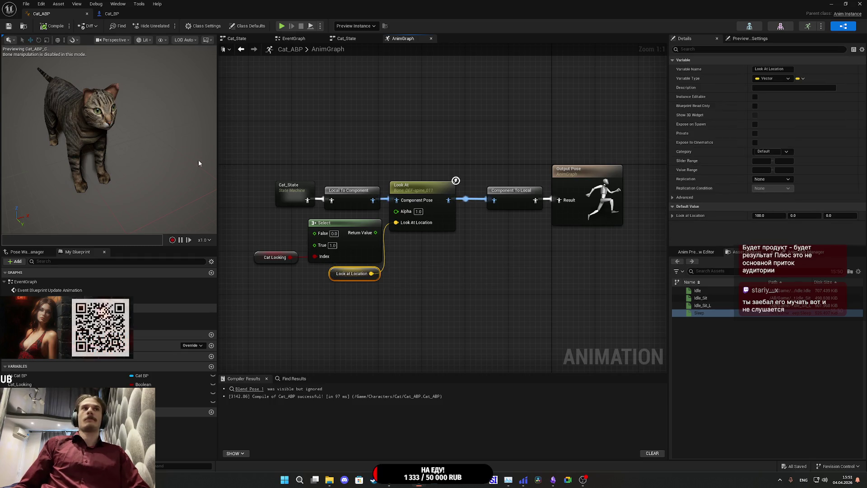
# Step: Clear the Look At node's binding to None and recompile
pyautogui.click(423, 186)
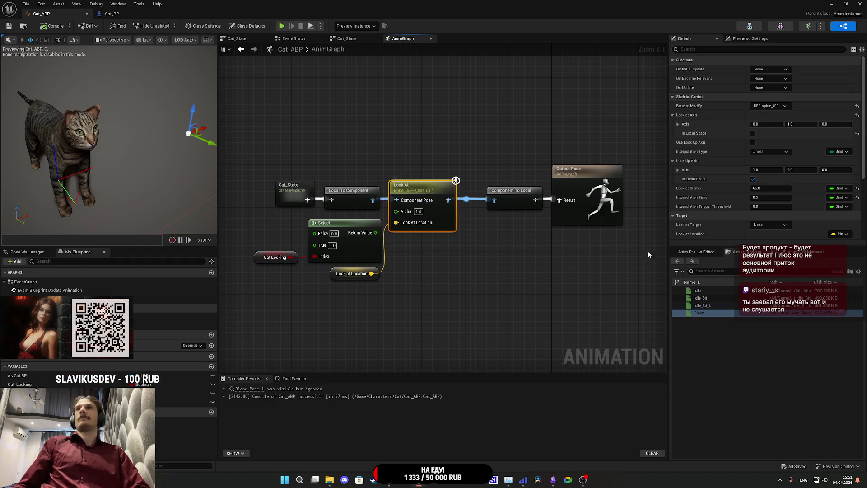
pyautogui.scroll(-5, 697, 236)
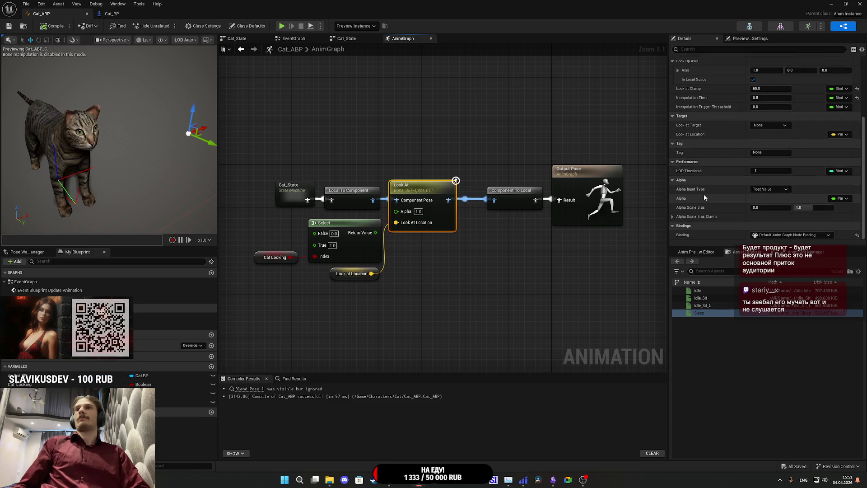
pyautogui.click(857, 235)
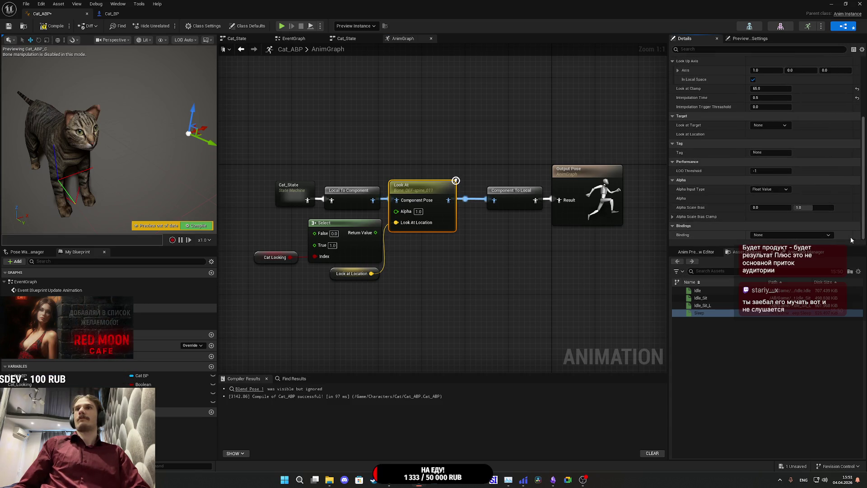
pyautogui.click(53, 26)
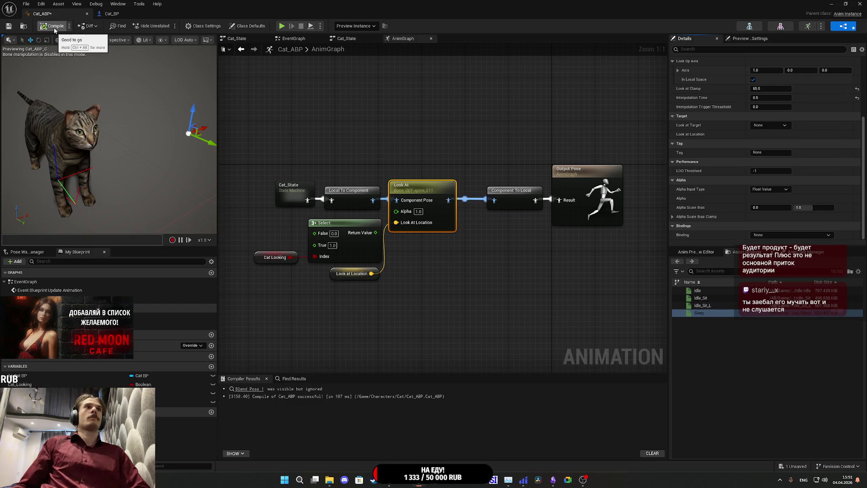
# Step: Toggle In Local Space for the look-at axis on, undo it, and recompile
pyautogui.scroll(5, 716, 228)
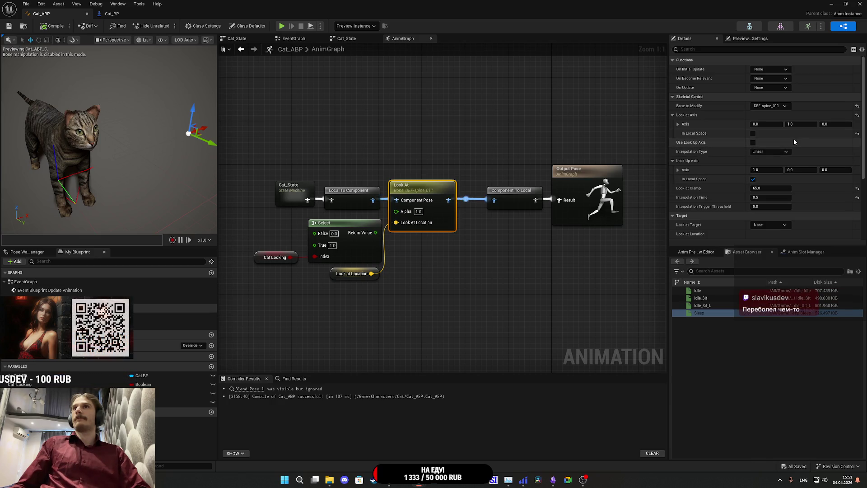
pyautogui.click(753, 133)
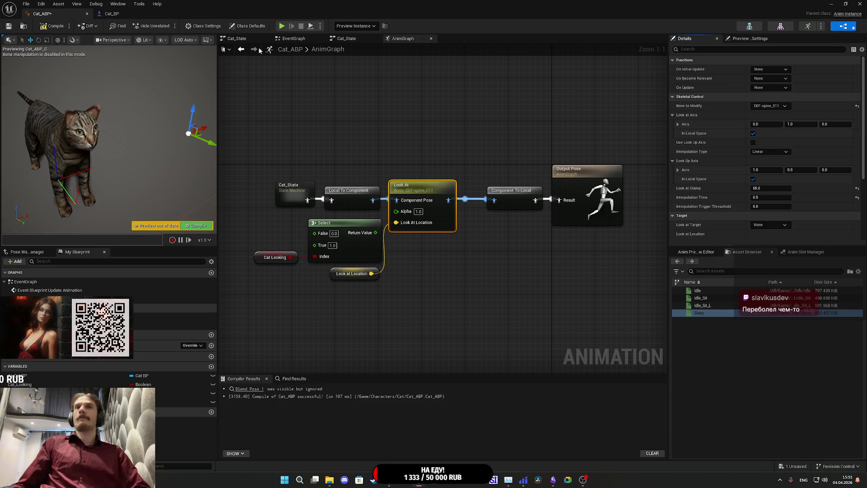
pyautogui.click(43, 26)
pyautogui.hotkey('ctrl', 'z')
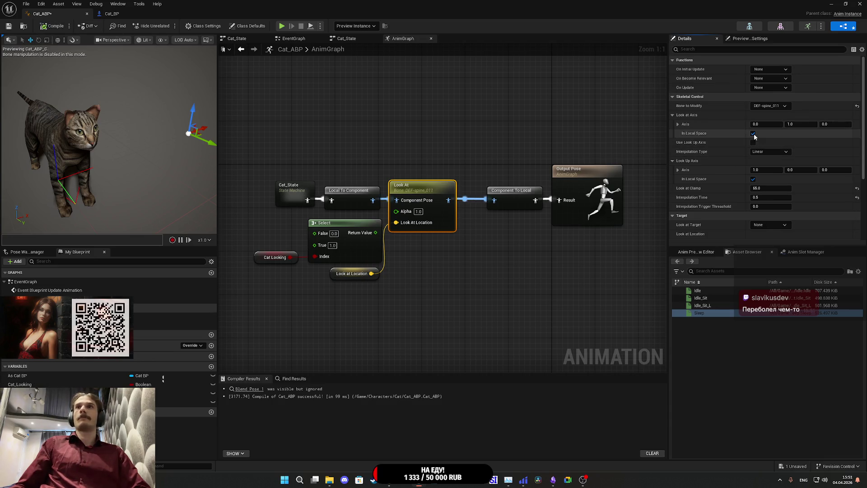
pyautogui.click(49, 26)
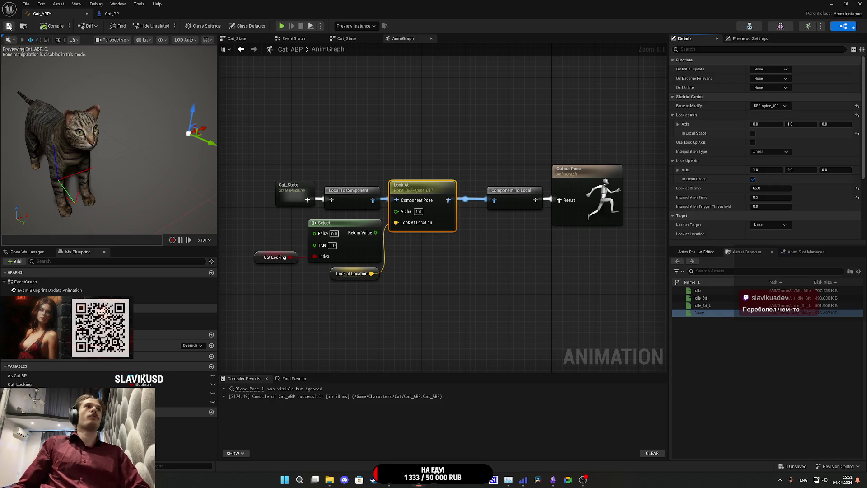
pyautogui.click(434, 283)
pyautogui.moveTo(372, 200); pyautogui.dragTo(407, 266)
# Step: Add a new Look At node with Bone to Modify set to DEF-spine_011 and compile
pyautogui.write('look at')
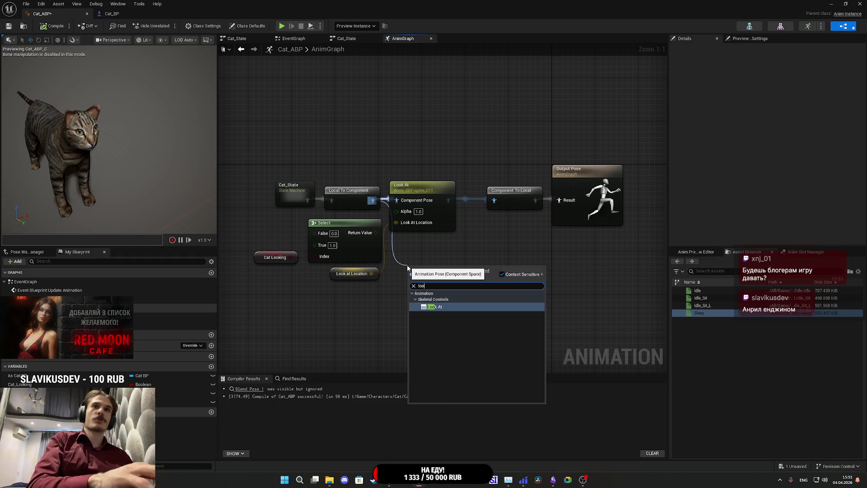
pyautogui.click(454, 307)
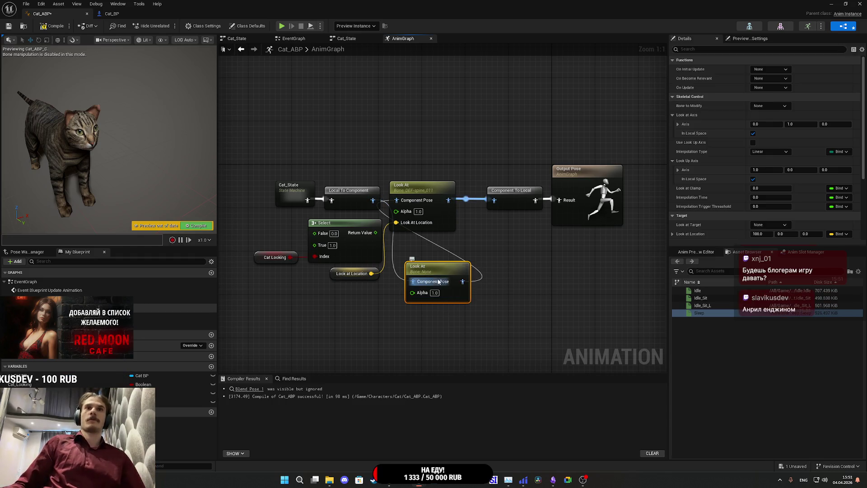
pyautogui.moveTo(439, 268); pyautogui.dragTo(425, 247)
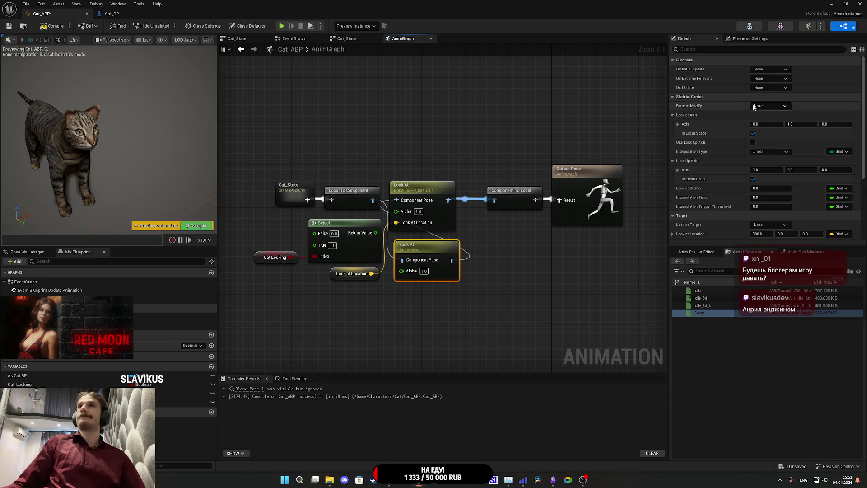
pyautogui.click(767, 106)
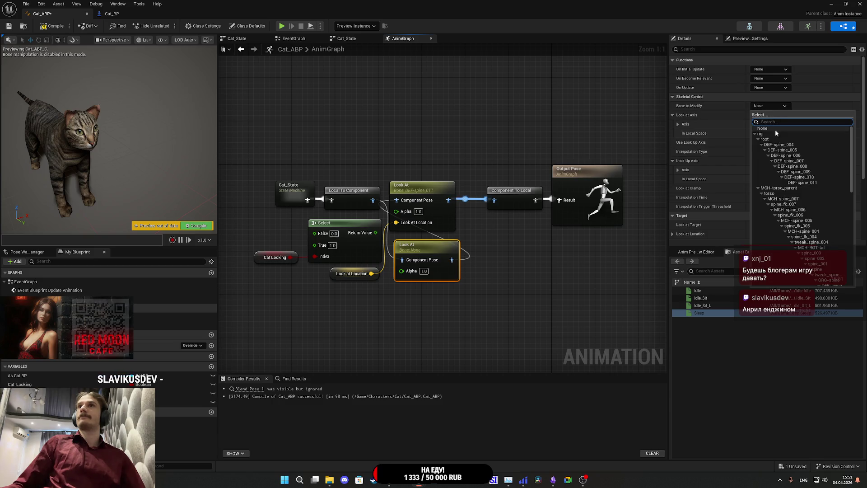
pyautogui.click(809, 182)
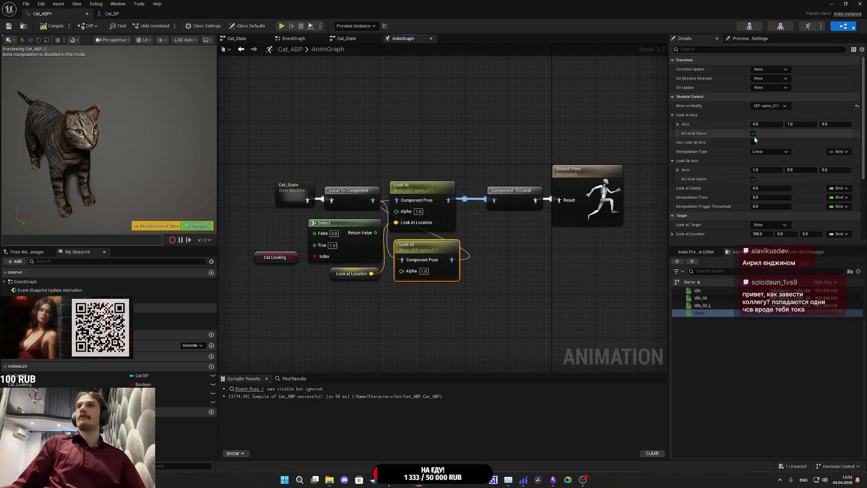
pyautogui.click(53, 27)
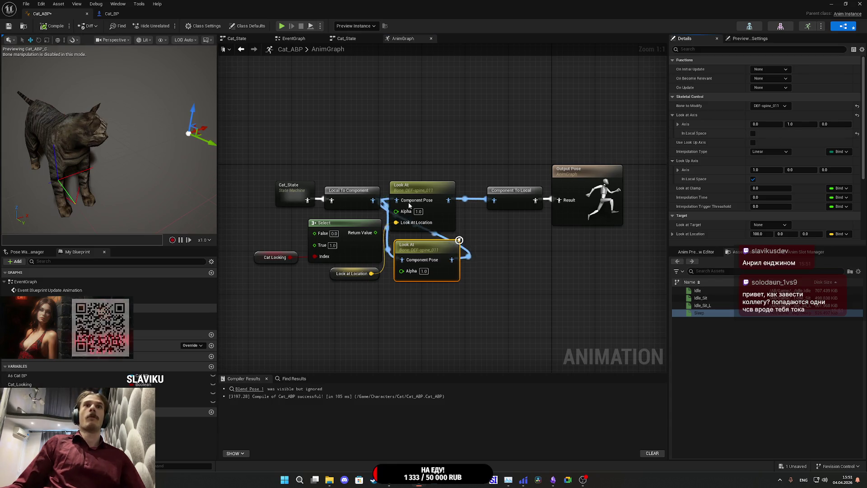
# Step: Delete the original Look At and place the new one between the conversion nodes; compile and save
pyautogui.moveTo(422, 193); pyautogui.dragTo(422, 140)
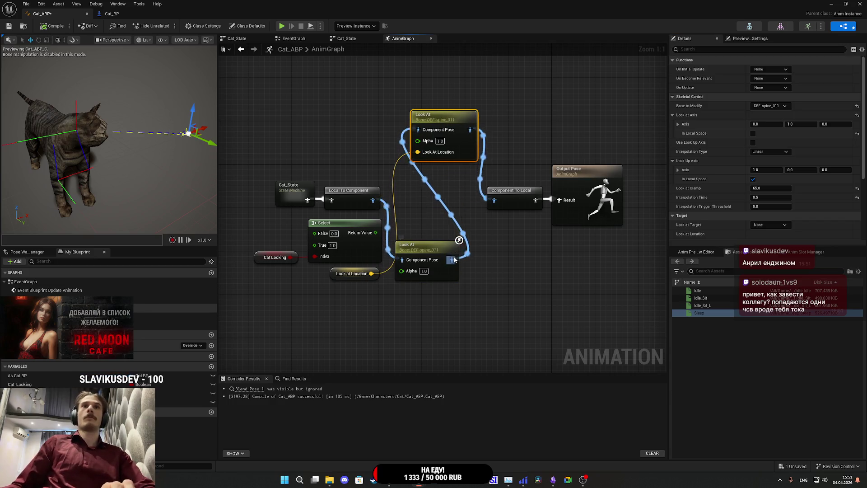
pyautogui.press('Delete')
pyautogui.moveTo(468, 239); pyautogui.dragTo(498, 202)
pyautogui.moveTo(420, 246); pyautogui.dragTo(420, 186)
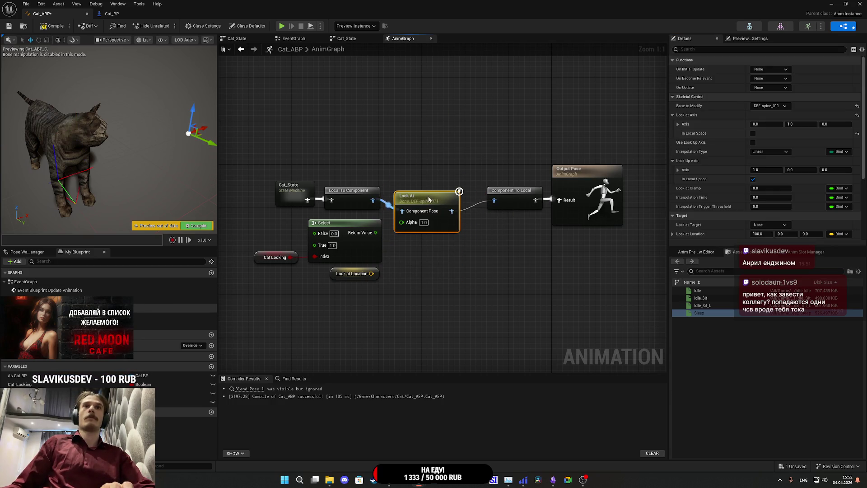
pyautogui.click(51, 27)
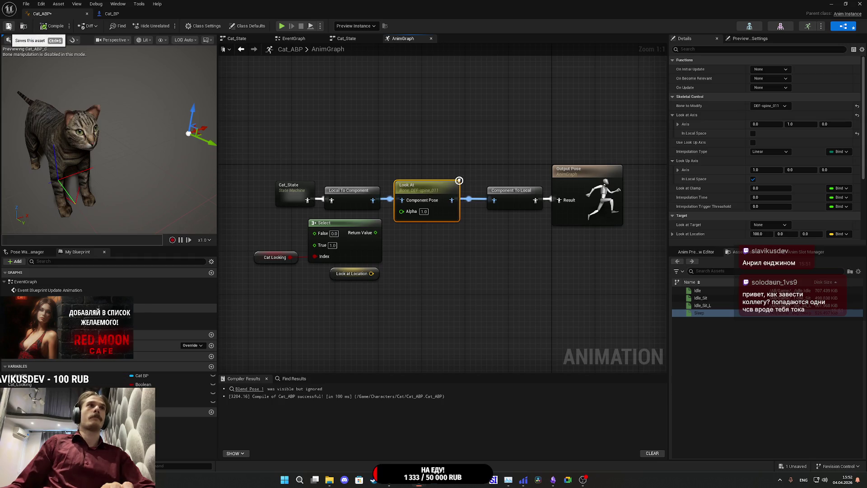
pyautogui.click(8, 27)
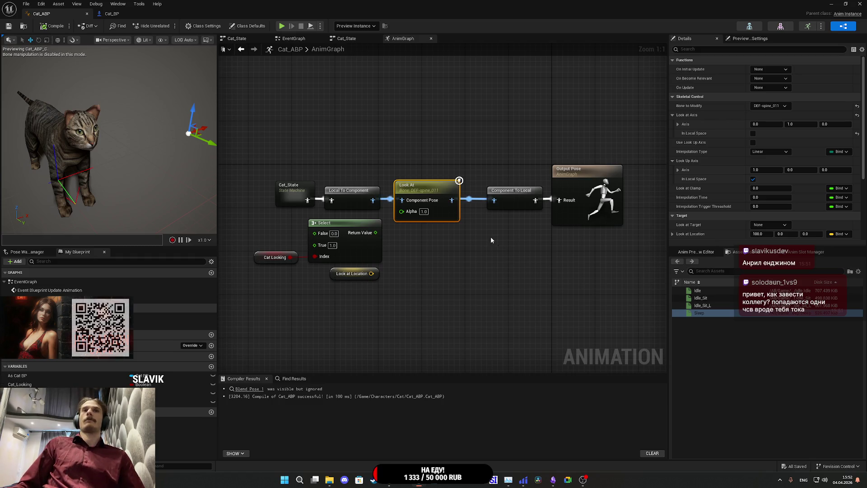
# Step: Undo to restore the original Look At, feed Local To Component into it, and compile
pyautogui.hotkey('ctrl', 'z')
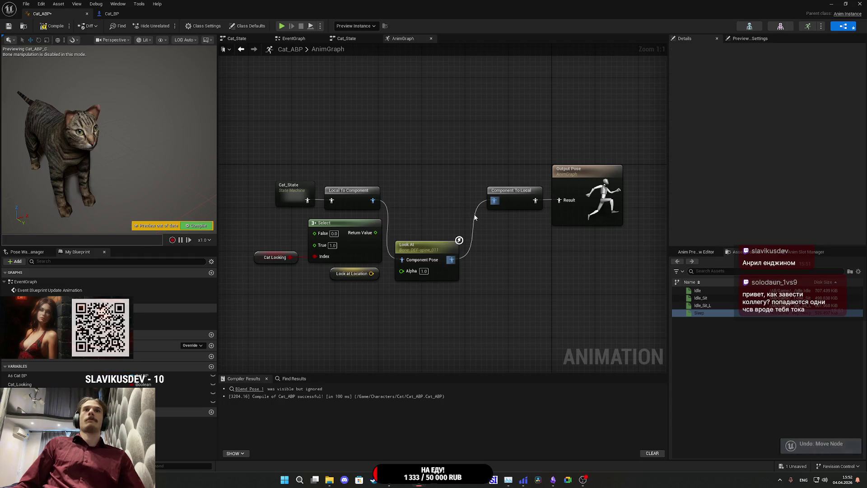
pyautogui.hotkey('ctrl', 'z')
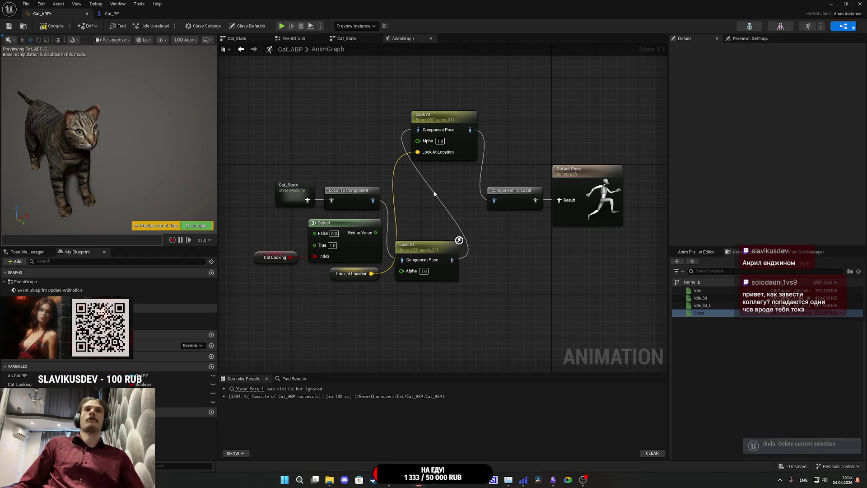
pyautogui.click(43, 29)
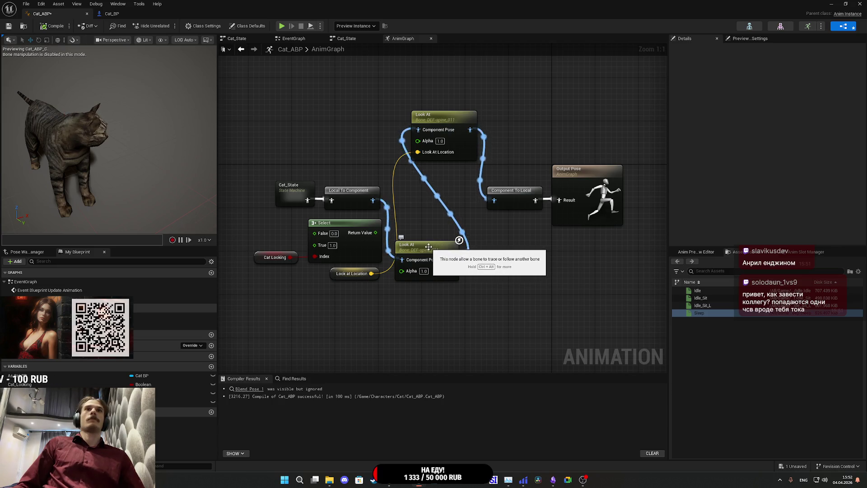
pyautogui.moveTo(372, 200); pyautogui.dragTo(417, 129)
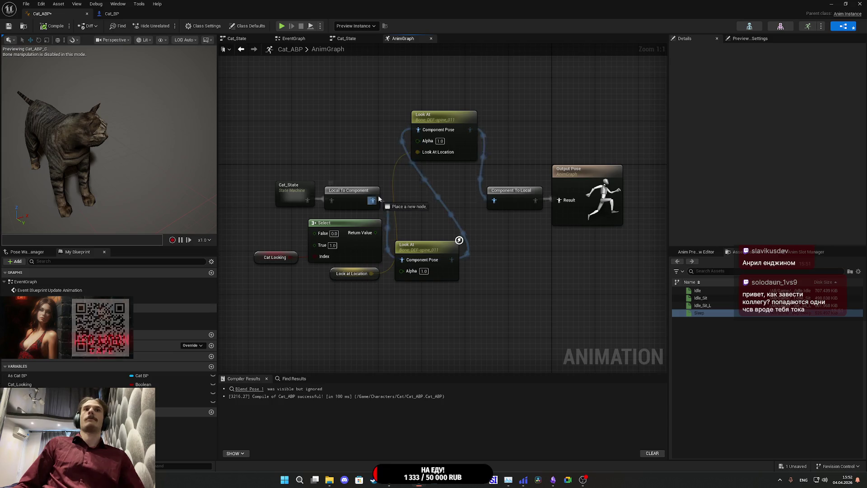
pyautogui.click(55, 29)
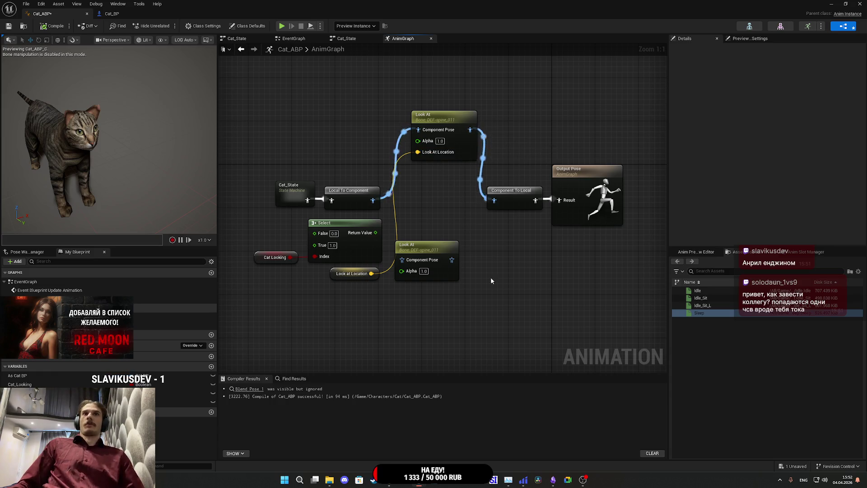
# Step: Delete the extra Look At and conversion nodes, wiring Cat_State through Look At into Output Pose; compile and save
pyautogui.moveTo(438, 250); pyautogui.dragTo(439, 251)
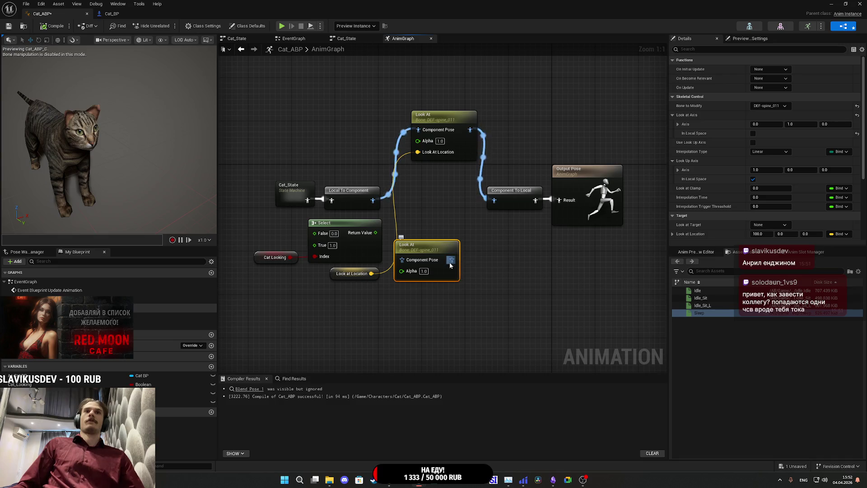
pyautogui.moveTo(434, 251); pyautogui.dragTo(451, 267)
pyautogui.press('Delete')
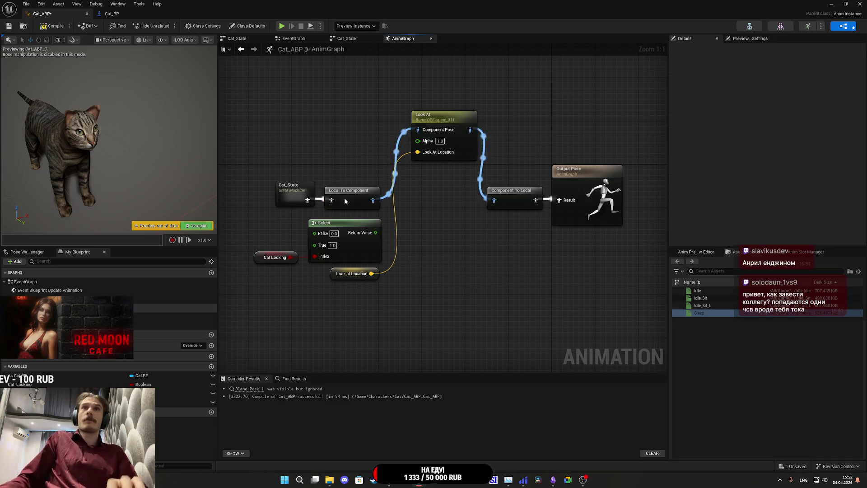
pyautogui.click(346, 196)
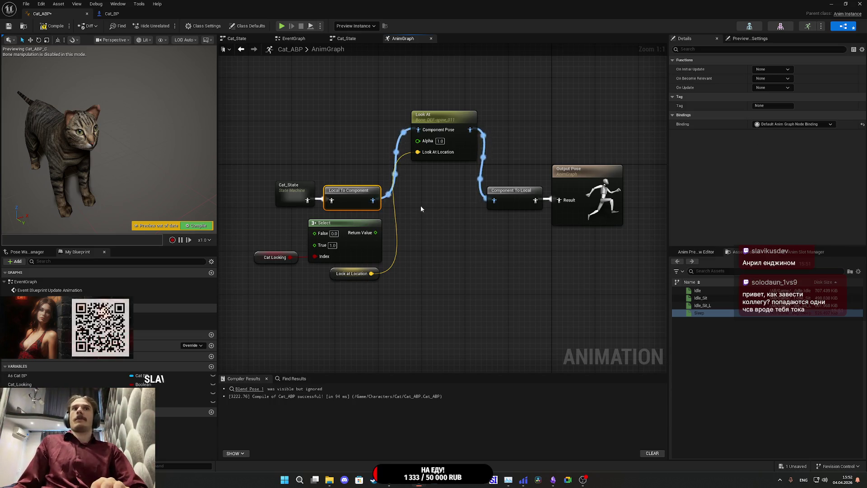
pyautogui.press('Delete')
pyautogui.moveTo(418, 129)
pyautogui.mouseDown()
pyautogui.moveTo(338, 193)
pyautogui.moveTo(310, 201)
pyautogui.mouseUp()
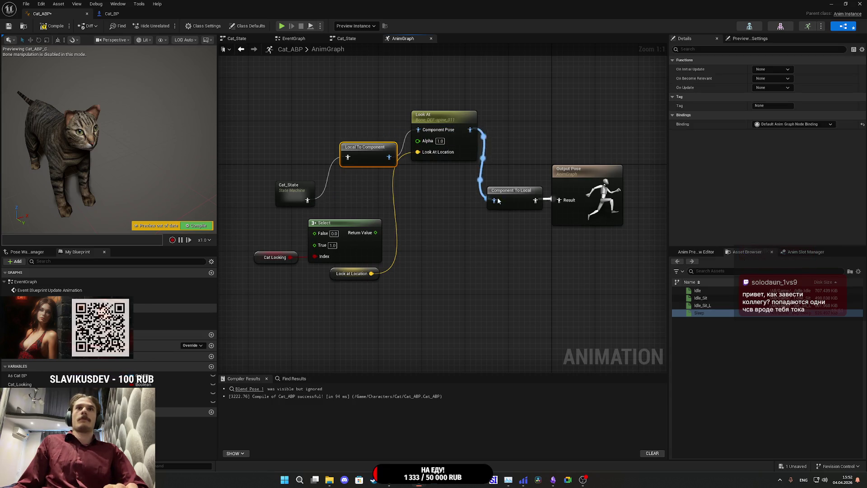
pyautogui.moveTo(494, 176)
pyautogui.mouseDown()
pyautogui.moveTo(559, 200)
pyautogui.moveTo(512, 205)
pyautogui.mouseUp()
pyautogui.press('Delete')
pyautogui.click(54, 26)
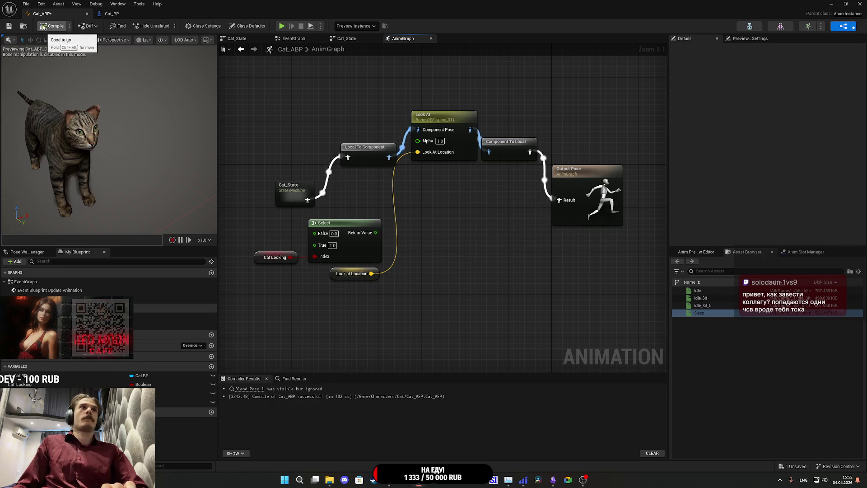
pyautogui.click(9, 26)
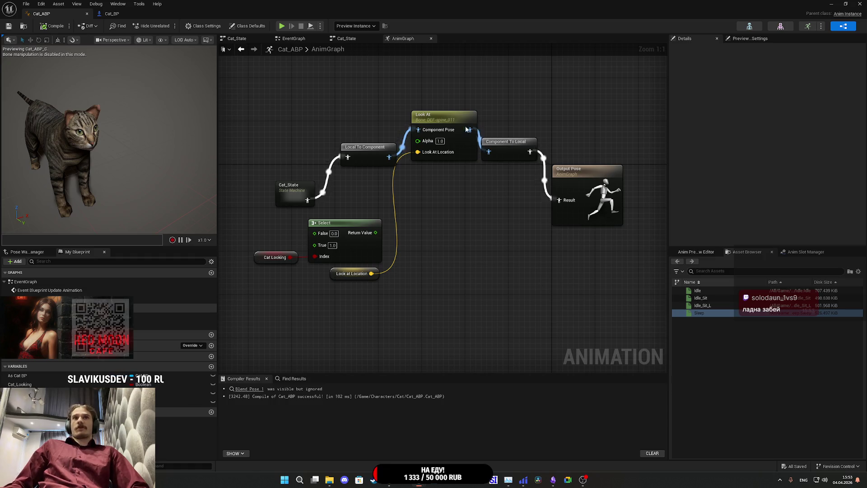
# Step: Nudge the Look At node slightly lower in the AnimGraph
pyautogui.moveTo(463, 137); pyautogui.dragTo(458, 164)
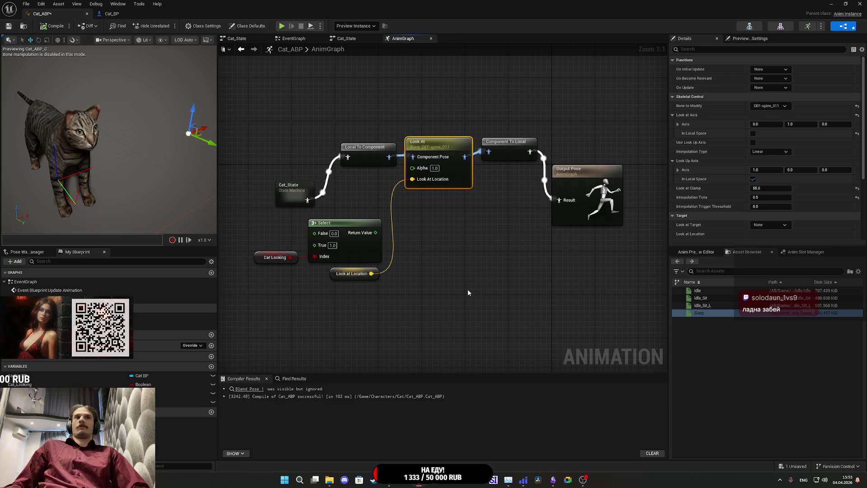
# Step: Delete the Select and Cat Looking nodes, compile, save, and move Cat_State beside Local To Component
pyautogui.moveTo(419, 261)
pyautogui.mouseDown()
pyautogui.moveTo(410, 248)
pyautogui.moveTo(281, 242)
pyautogui.mouseUp()
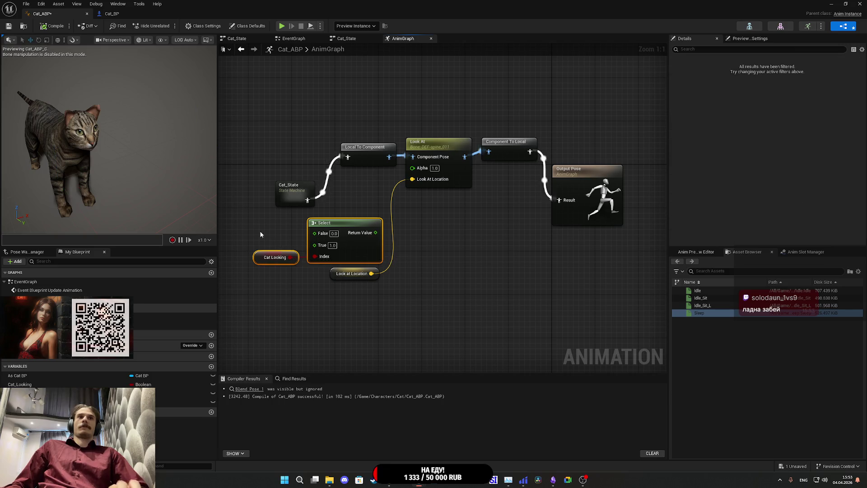
pyautogui.press('Delete')
pyautogui.click(52, 26)
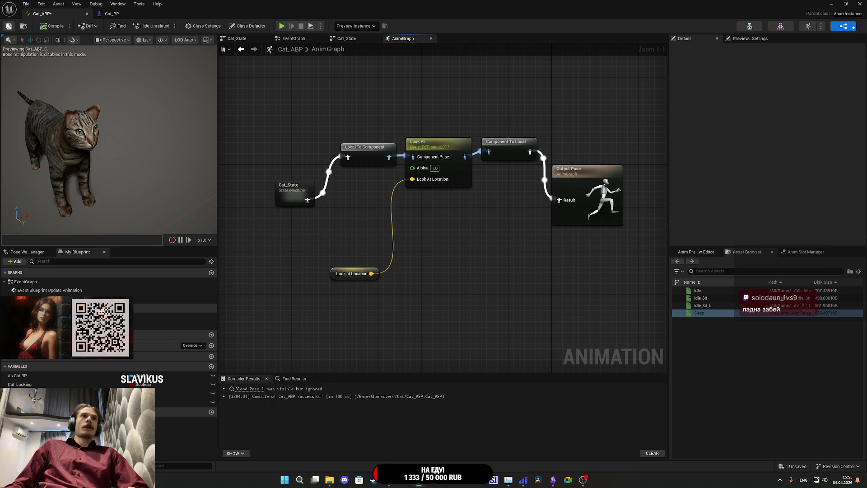
pyautogui.hotkey('ctrl', 's')
pyautogui.moveTo(300, 195); pyautogui.dragTo(317, 152)
# Step: Set the Look At node's Look at Target to DEF-spine_011 and compile
pyautogui.click(440, 183)
pyautogui.scroll(-5, 722, 233)
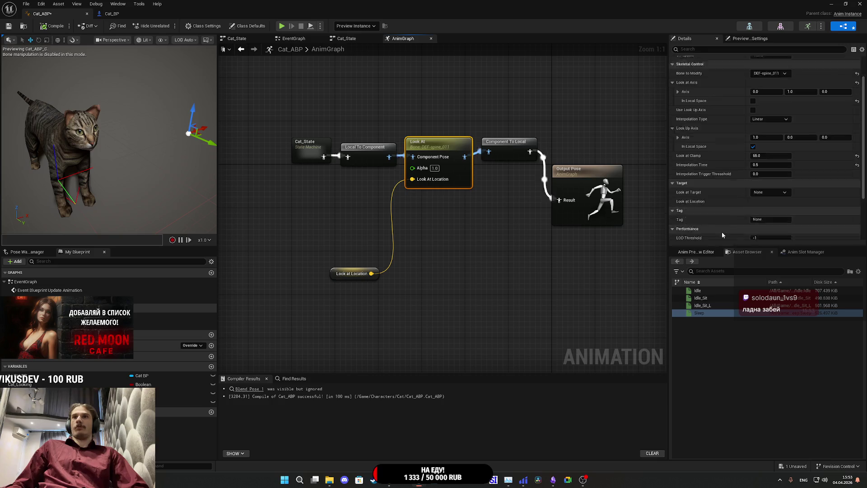
pyautogui.scroll(-1, 721, 234)
pyautogui.click(773, 172)
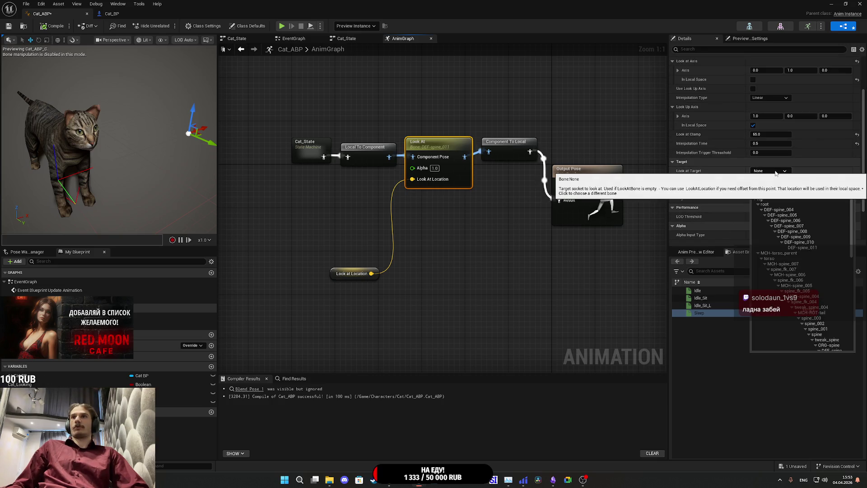
pyautogui.click(711, 192)
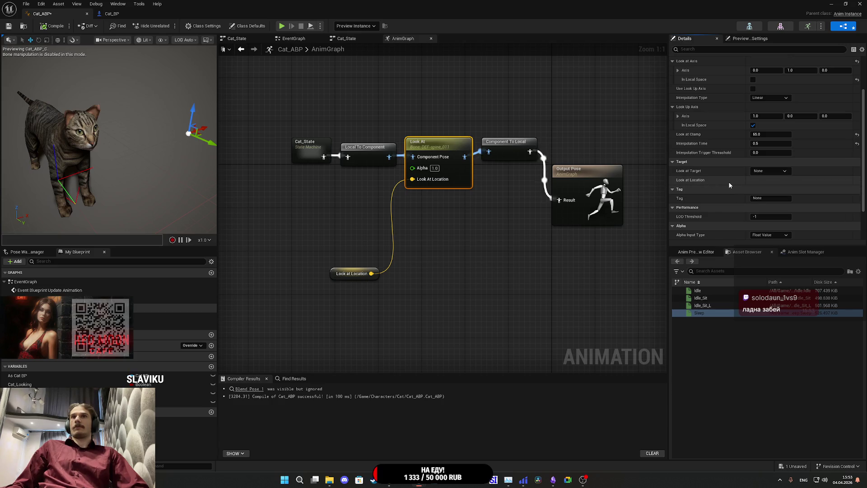
pyautogui.click(769, 171)
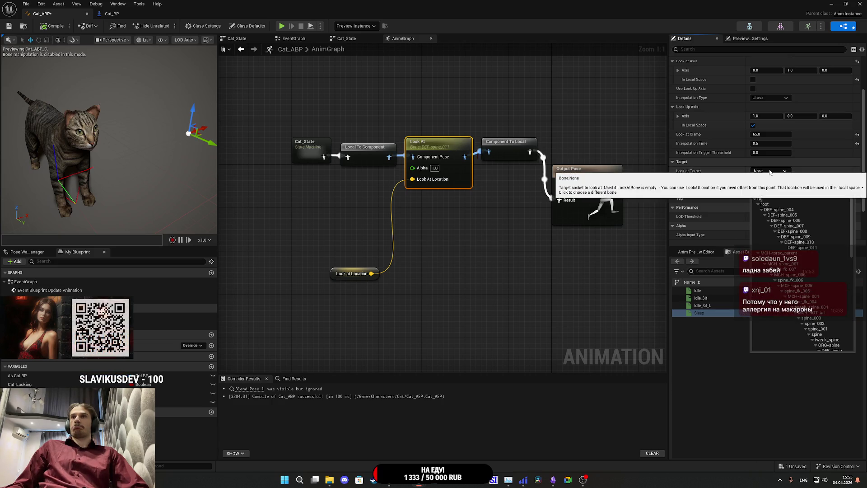
pyautogui.click(706, 172)
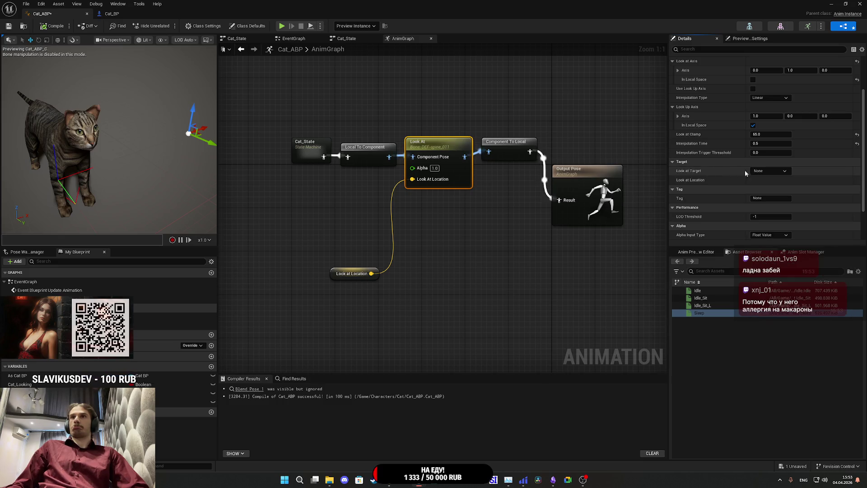
pyautogui.click(771, 171)
pyautogui.click(802, 248)
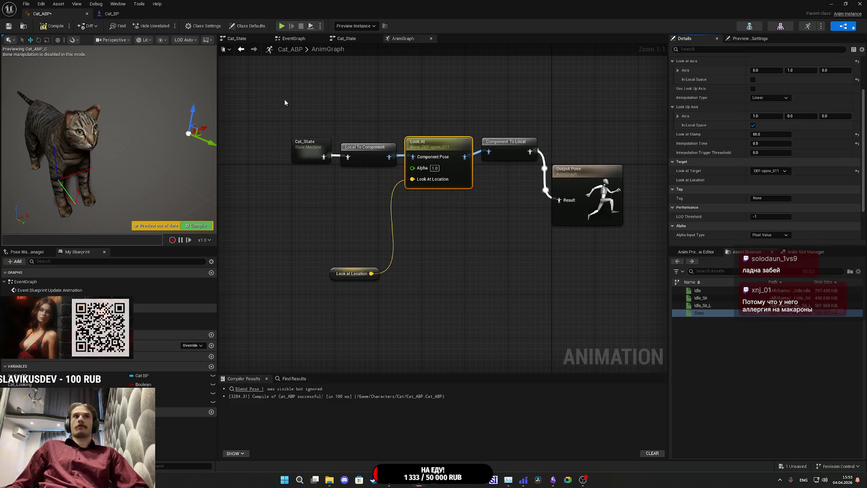
pyautogui.click(51, 28)
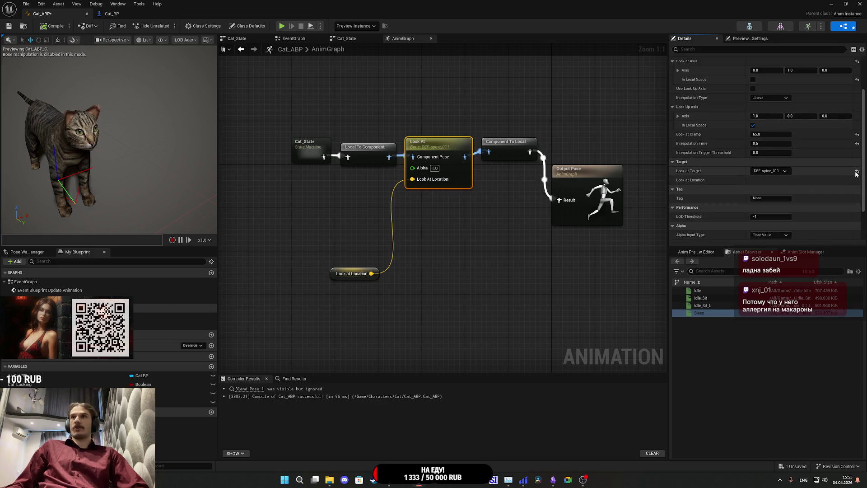
# Step: Reset Look at Target back to None and recompile
pyautogui.click(856, 172)
pyautogui.click(49, 28)
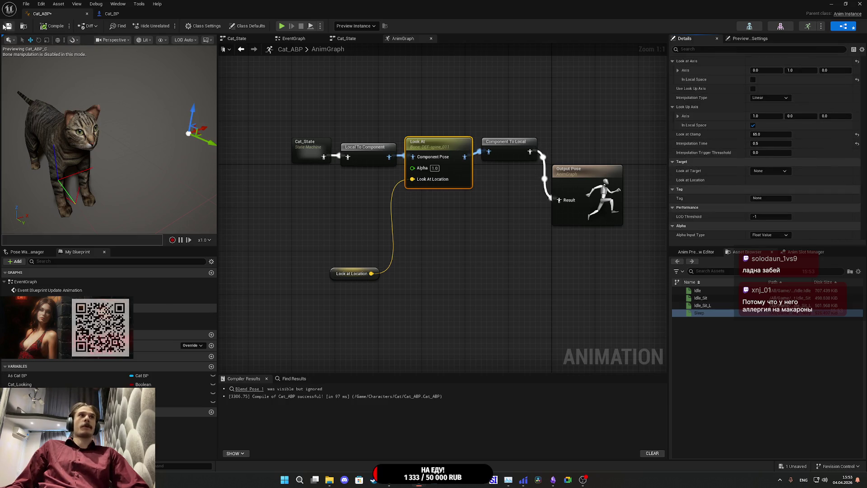
pyautogui.scroll(3, 718, 180)
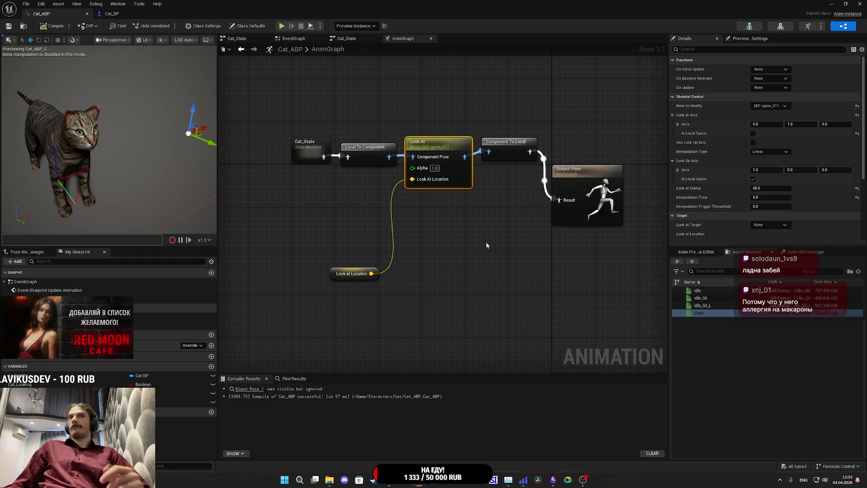
pyautogui.click(442, 251)
pyautogui.moveTo(443, 251); pyautogui.dragTo(503, 236)
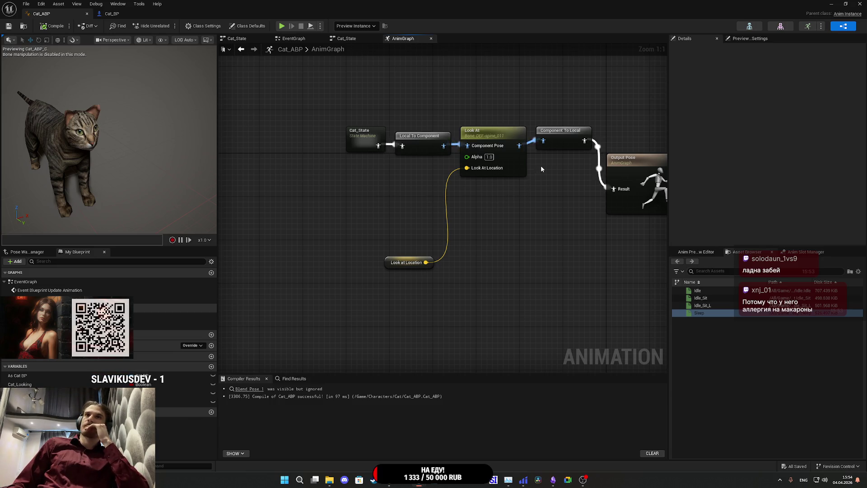
# Step: Cache the Cat_State state machine output as a saved pose named Cat_State and compile
pyautogui.moveTo(359, 147); pyautogui.dragTo(442, 205)
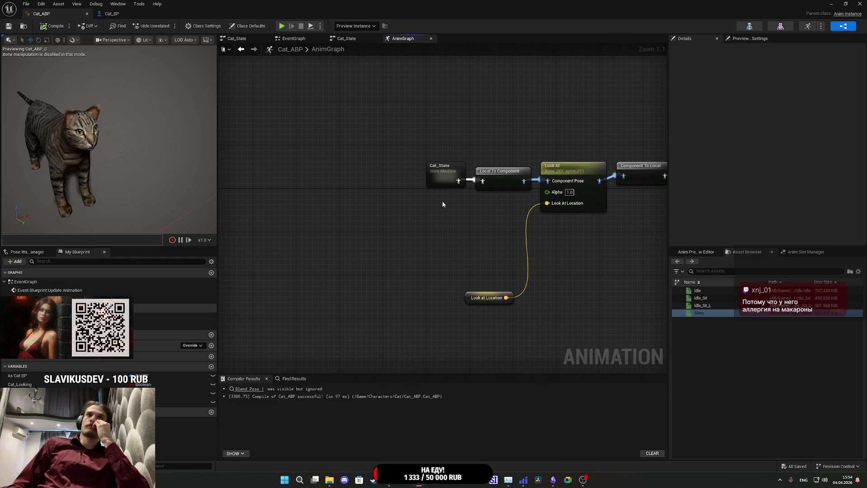
pyautogui.moveTo(445, 176)
pyautogui.mouseDown()
pyautogui.moveTo(236, 179)
pyautogui.moveTo(291, 192)
pyautogui.mouseUp()
pyautogui.write('ca')
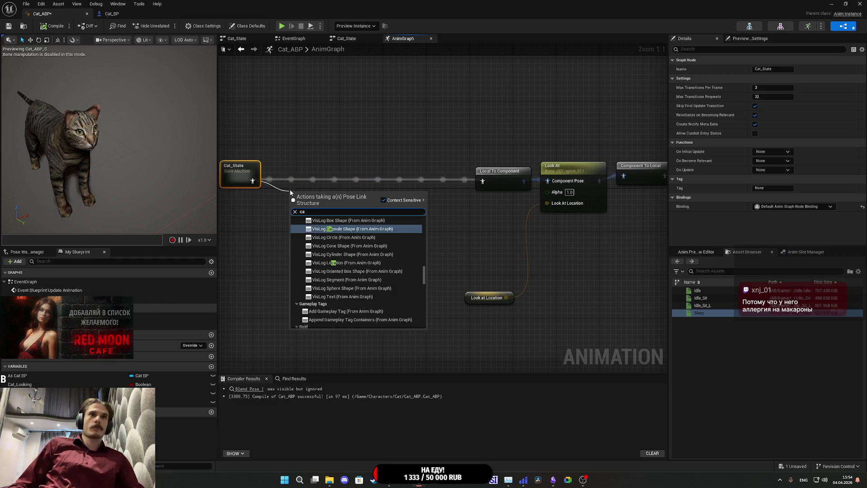
pyautogui.write('ch')
pyautogui.click(349, 291)
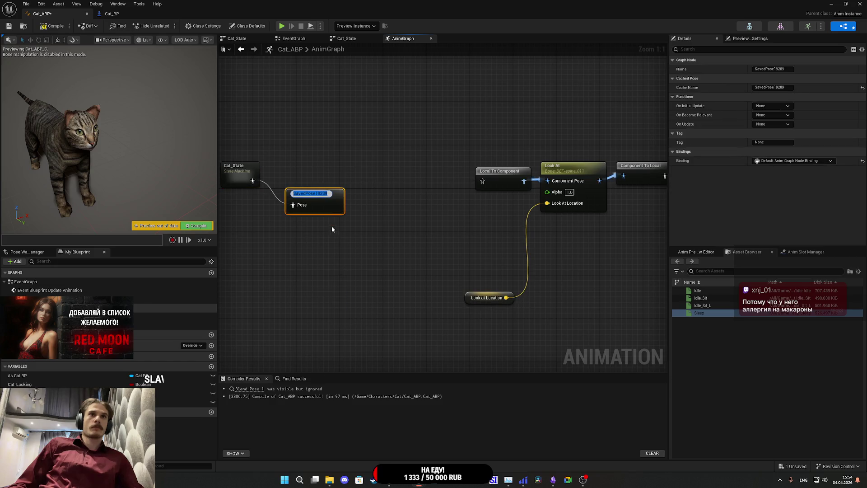
pyautogui.write('Cat_S')
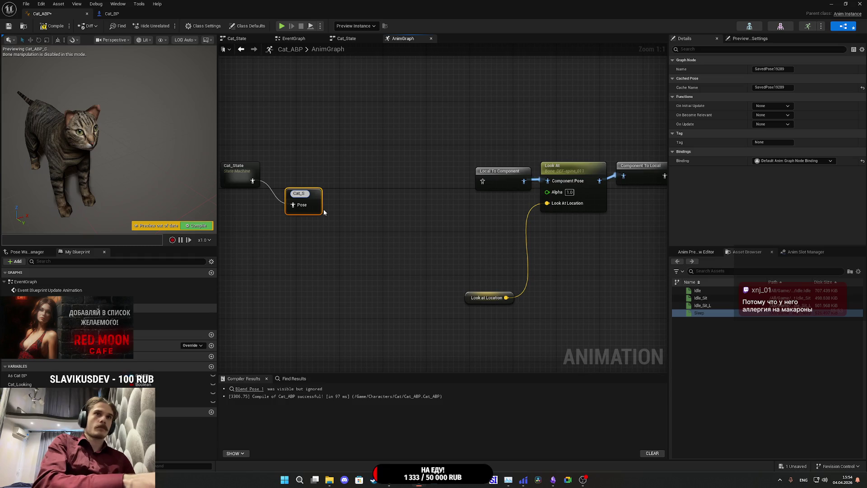
pyautogui.write('tate')
pyautogui.press('Return')
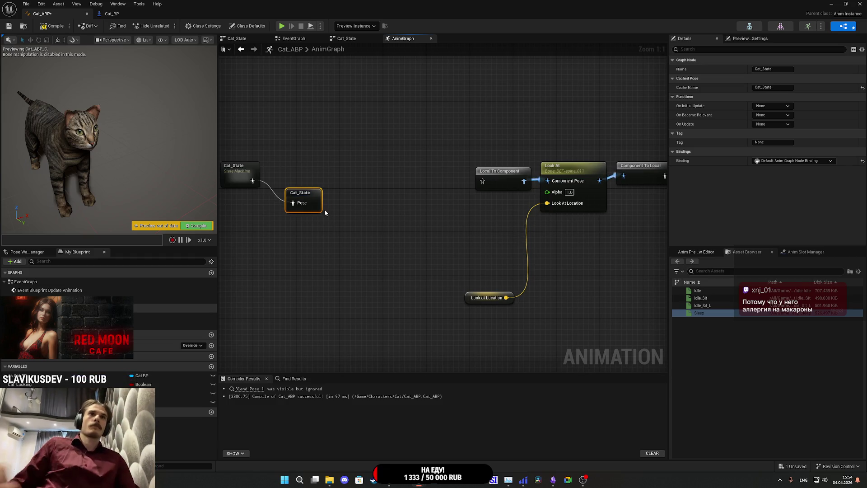
pyautogui.moveTo(307, 196); pyautogui.dragTo(285, 174)
pyautogui.click(53, 25)
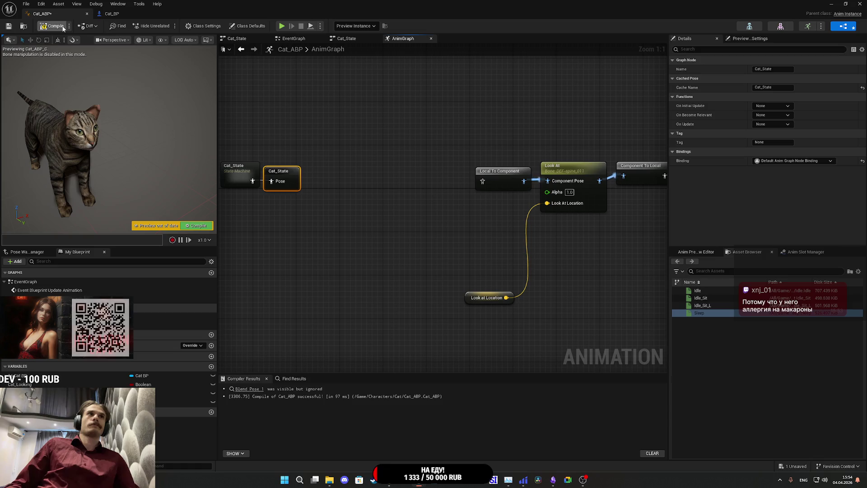
# Step: Add a Use cached pose 'Cat_State' node and plug it into Local To Component
pyautogui.rightClick(386, 209)
pyautogui.write('cach')
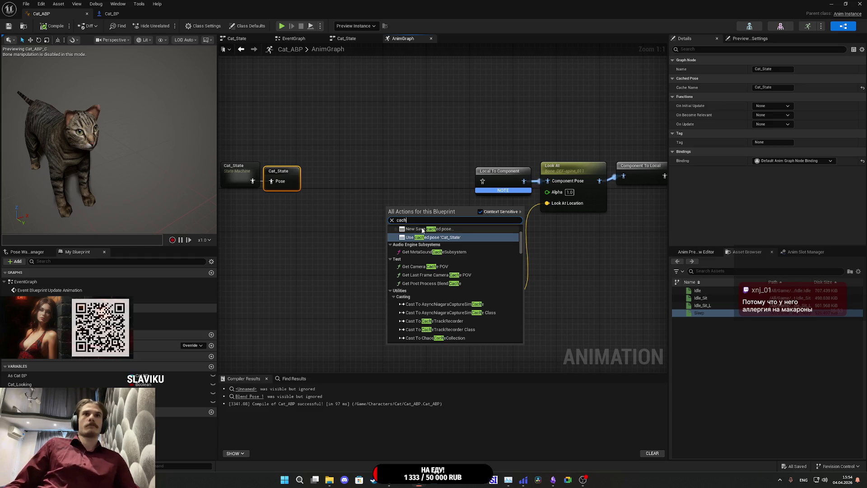
pyautogui.click(433, 237)
pyautogui.moveTo(447, 219); pyautogui.dragTo(479, 189)
pyautogui.moveTo(432, 218); pyautogui.dragTo(440, 179)
# Step: Add a Cat_Looking-driven Blend Poses by bool with the Look At chain on True Pose
pyautogui.moveTo(471, 210); pyautogui.dragTo(359, 217)
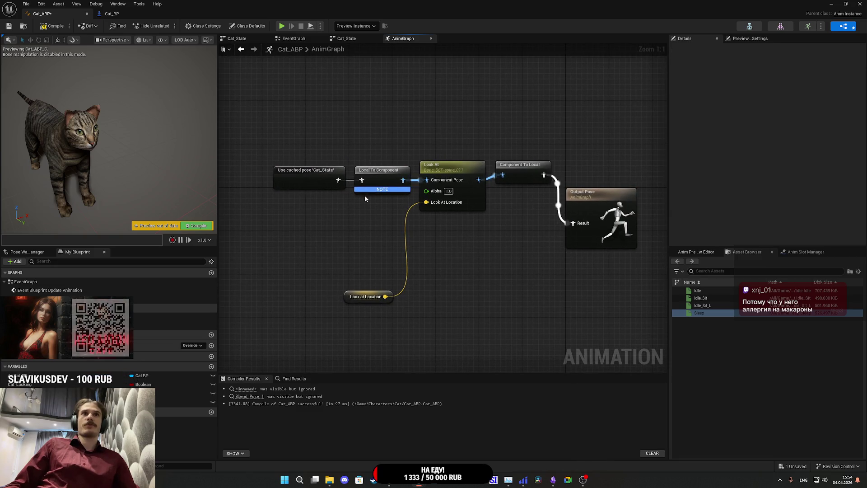
pyautogui.moveTo(17, 385)
pyautogui.mouseDown()
pyautogui.moveTo(286, 246)
pyautogui.moveTo(280, 238)
pyautogui.moveTo(341, 238)
pyautogui.mouseUp()
pyautogui.write('ble')
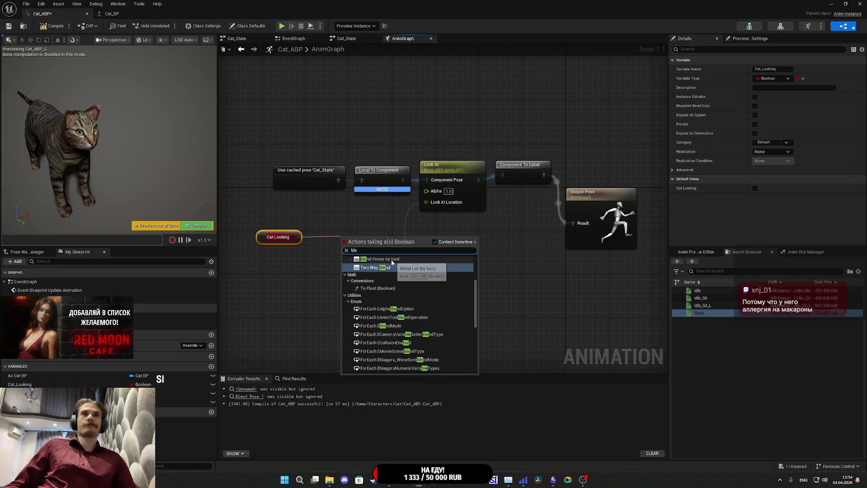
pyautogui.click(428, 259)
pyautogui.moveTo(371, 252); pyautogui.dragTo(469, 243)
pyautogui.moveTo(528, 206)
pyautogui.mouseDown()
pyautogui.moveTo(567, 186)
pyautogui.moveTo(543, 175)
pyautogui.mouseUp()
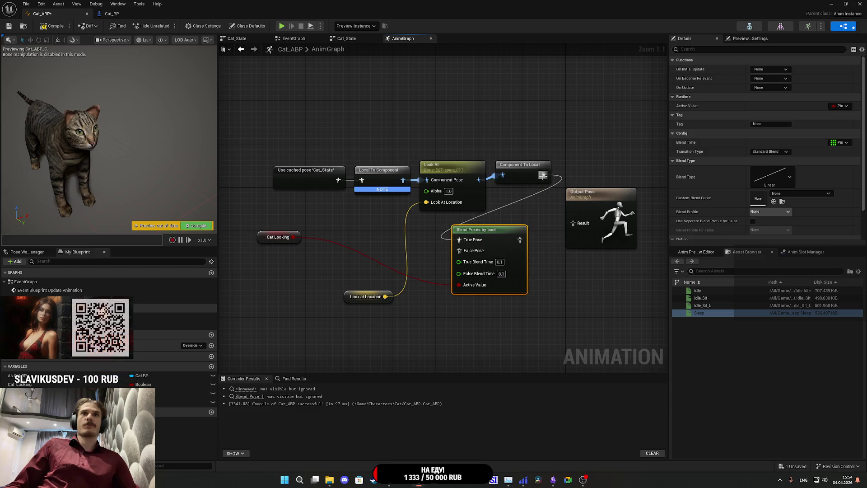
# Step: Duplicate the cached Cat_State pose node into False Pose and compile
pyautogui.moveTo(459, 250); pyautogui.dragTo(415, 253)
pyautogui.moveTo(336, 189)
pyautogui.mouseDown()
pyautogui.moveTo(352, 192)
pyautogui.moveTo(356, 212)
pyautogui.moveTo(311, 181)
pyautogui.mouseUp()
pyautogui.click(303, 178)
pyautogui.hotkey('ctrl', 'c')
pyautogui.hotkey('ctrl', 'v')
pyautogui.moveTo(369, 219); pyautogui.dragTo(370, 221)
pyautogui.moveTo(473, 255); pyautogui.dragTo(473, 253)
pyautogui.click(50, 29)
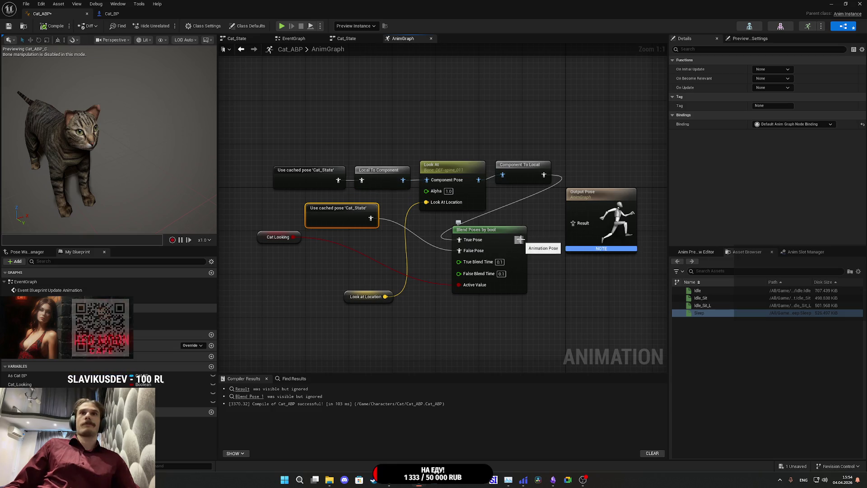
# Step: Send the blended pose into Output Pose, compile, and set Cat_Looking's default to true
pyautogui.moveTo(519, 239); pyautogui.dragTo(573, 223)
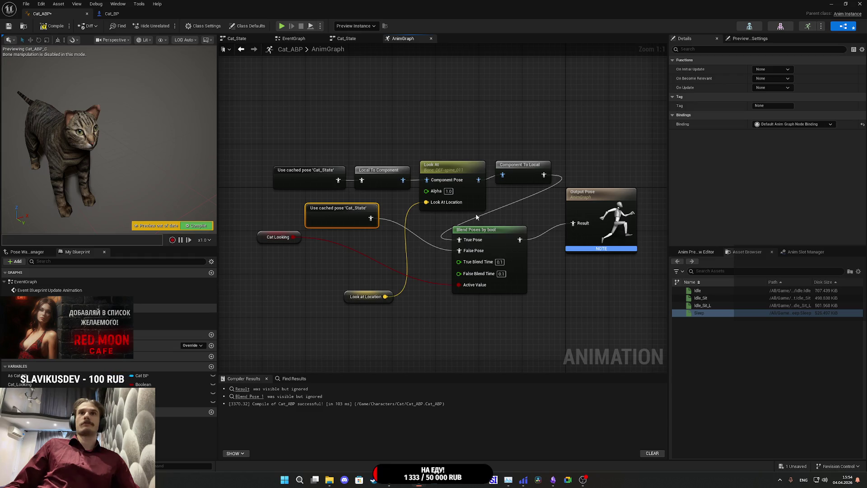
pyautogui.click(54, 27)
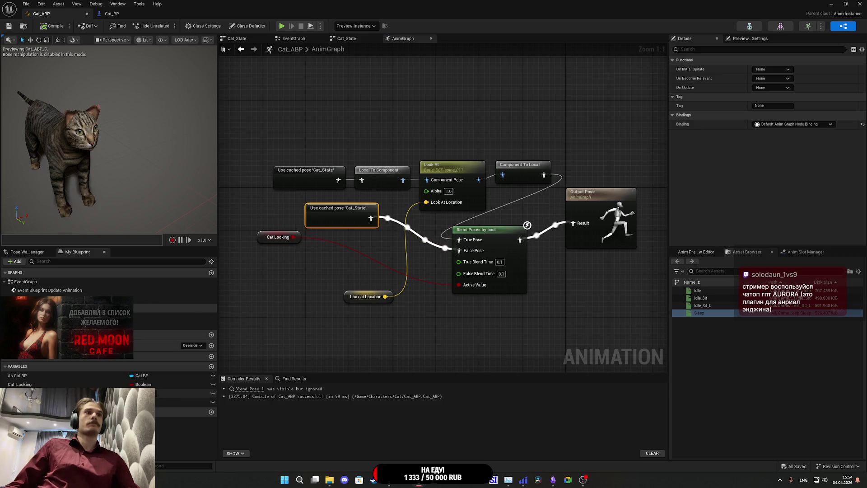
pyautogui.click(104, 384)
pyautogui.scroll(-5, 741, 224)
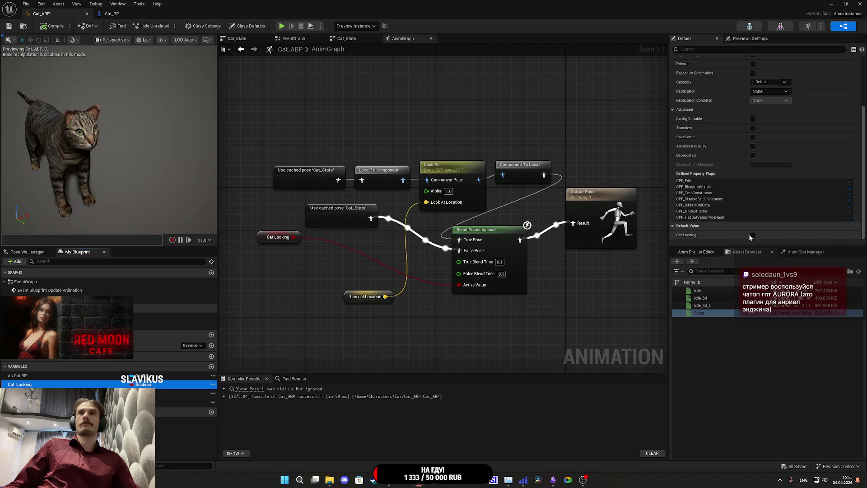
pyautogui.click(751, 235)
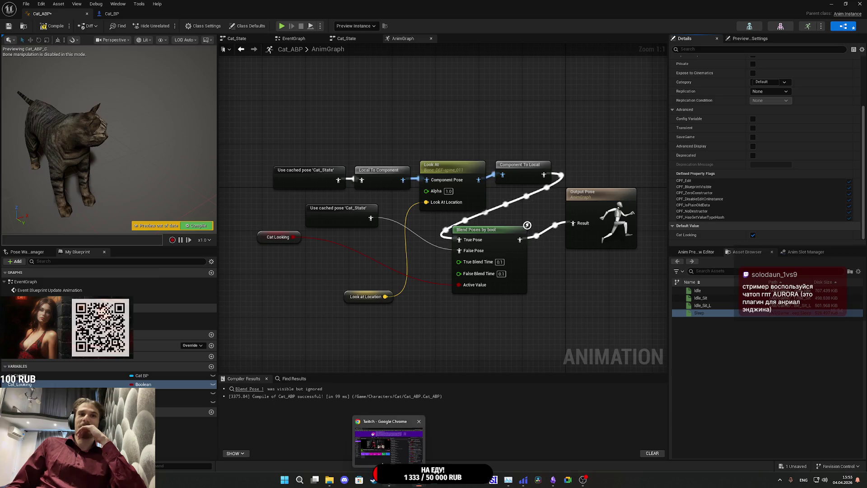
pyautogui.click(404, 445)
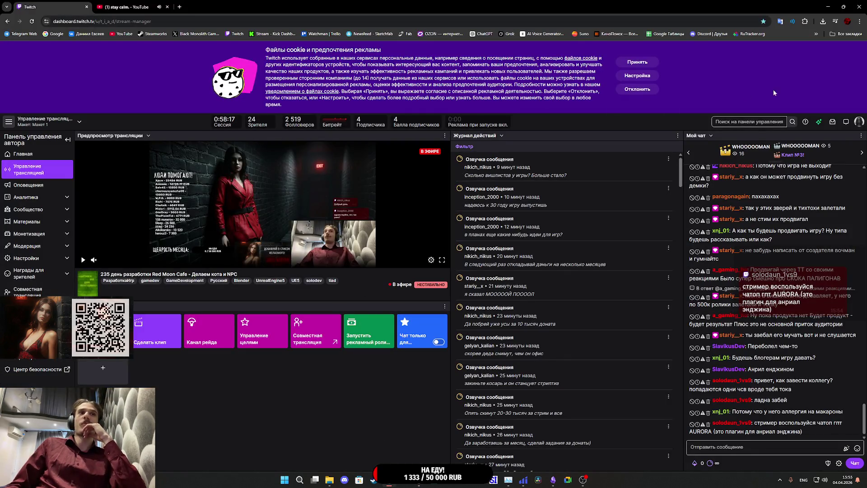
# Step: Open the Twitch channel page in a new tab and play the latest broadcast near 55 minutes
pyautogui.click(859, 122)
pyautogui.middleClick(816, 170)
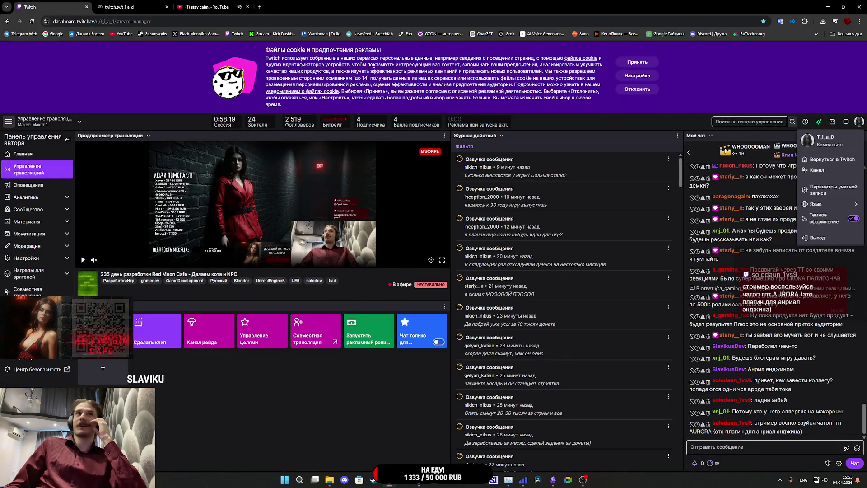
pyautogui.click(142, 7)
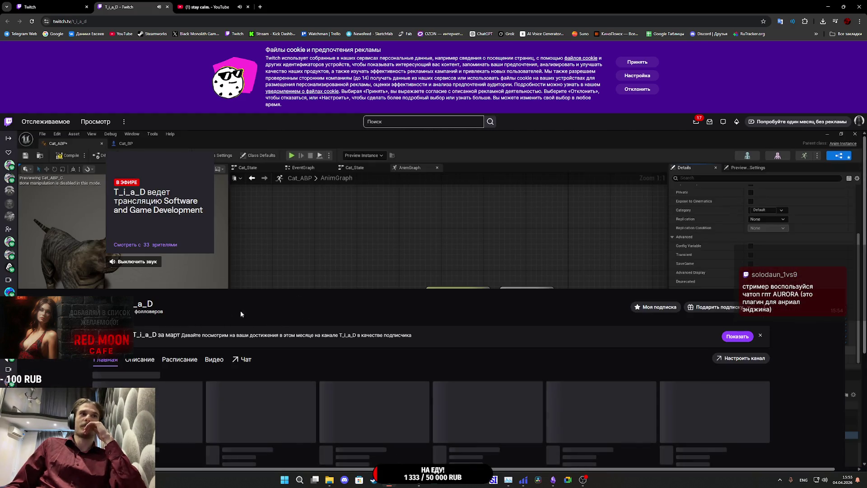
pyautogui.scroll(-3, 199, 307)
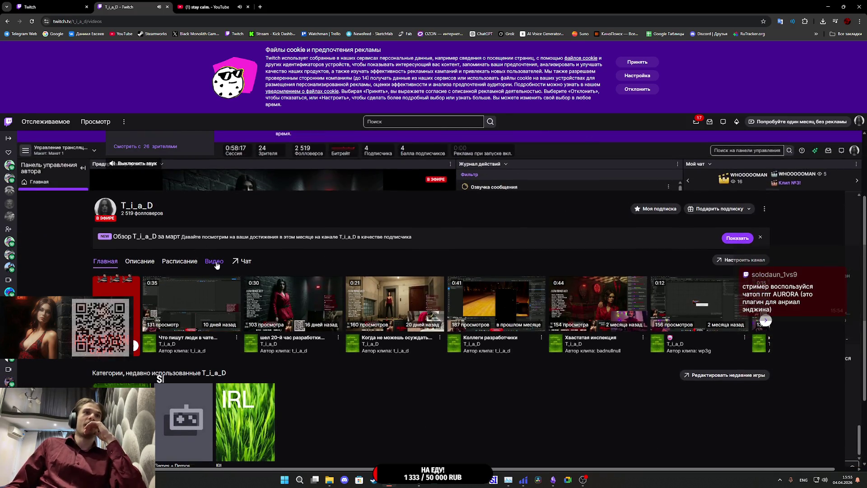
pyautogui.click(214, 258)
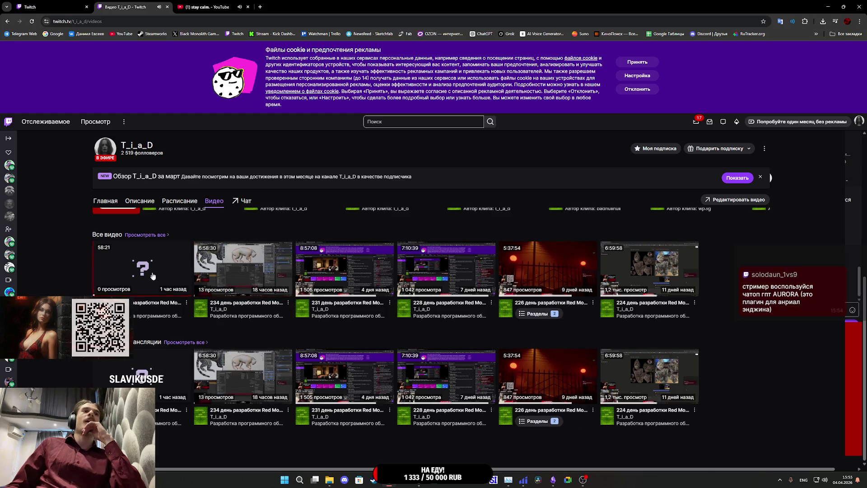
pyautogui.click(161, 272)
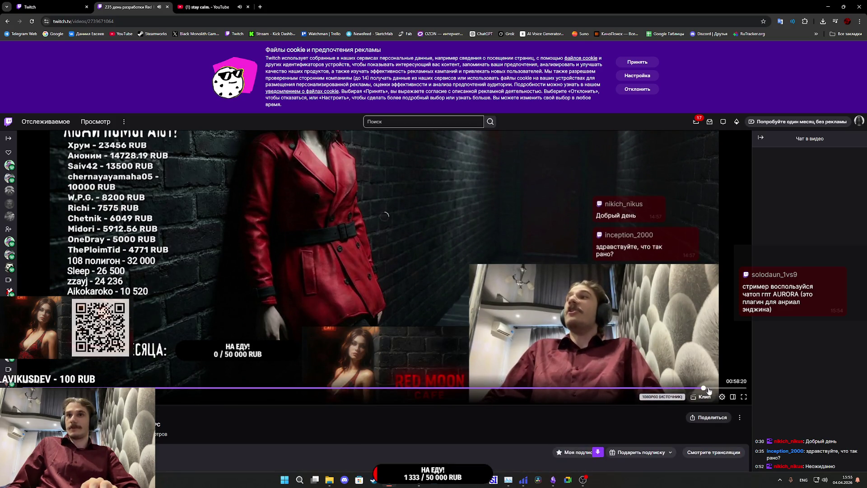
pyautogui.click(703, 389)
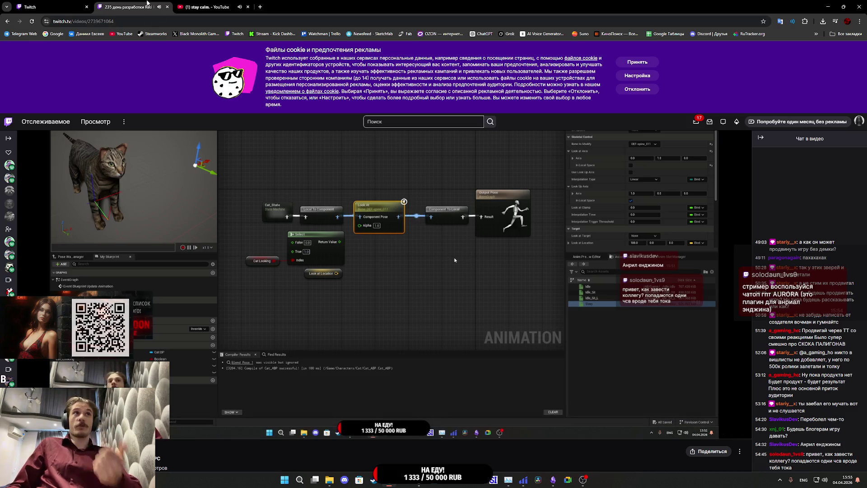
# Step: Close the broadcast tab and profile menu, then return to the Unreal Engine editor
pyautogui.hotkey('ctrl', 'w')
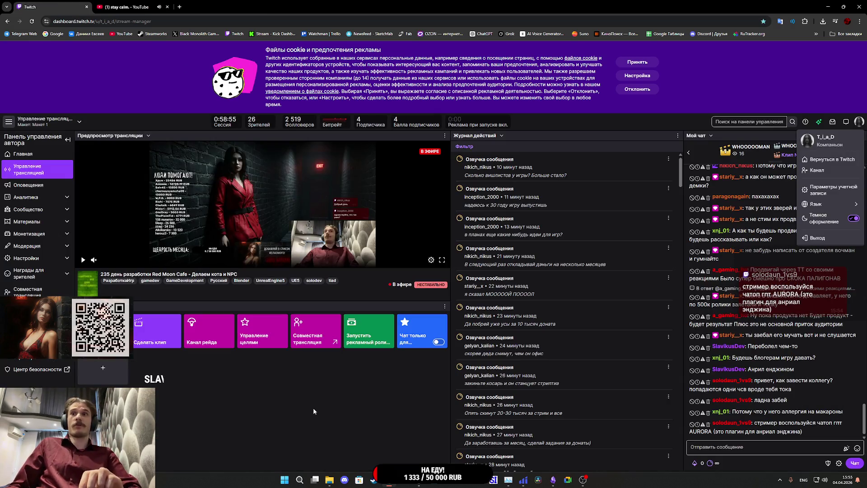
pyautogui.click(314, 408)
pyautogui.moveTo(419, 481)
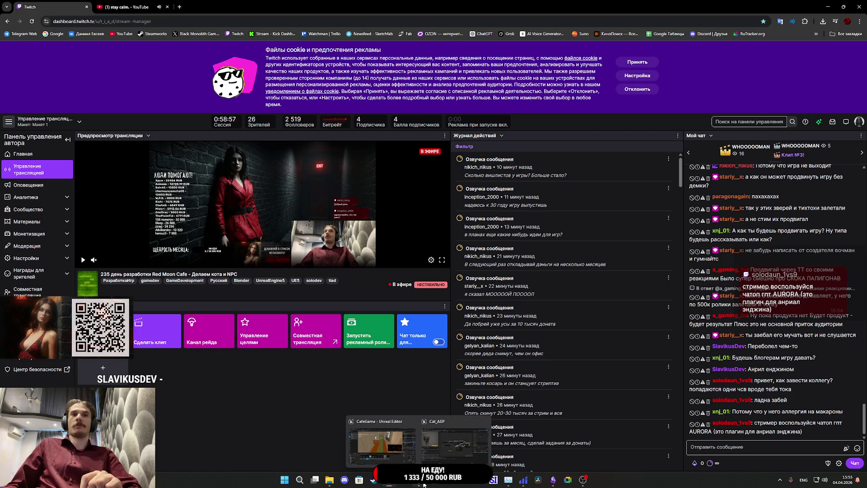
pyautogui.click(433, 424)
pyautogui.moveTo(537, 270); pyautogui.dragTo(608, 269)
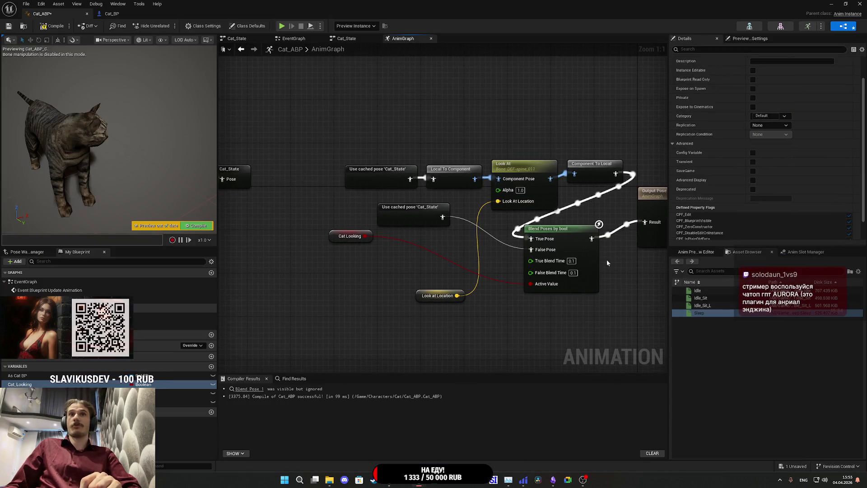
# Step: Move the second cached-pose node beside the bool blend and set its False Blend Time to 0.5
pyautogui.moveTo(405, 213)
pyautogui.mouseDown()
pyautogui.moveTo(477, 259)
pyautogui.moveTo(470, 261)
pyautogui.mouseUp()
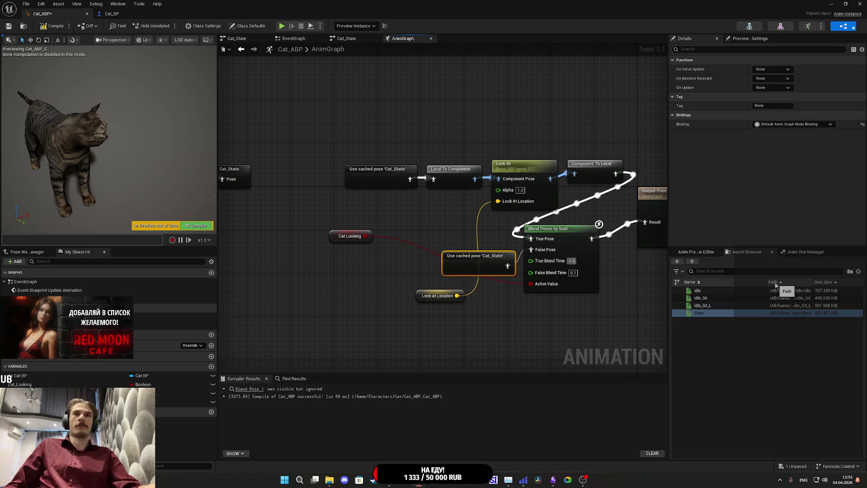
pyautogui.click(573, 273)
pyautogui.write('0.5')
pyautogui.press('Return')
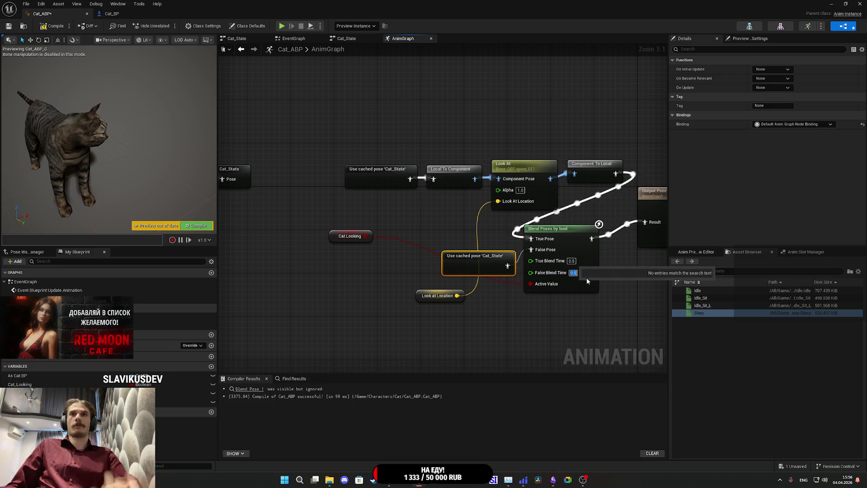
pyautogui.click(572, 316)
pyautogui.moveTo(573, 316); pyautogui.dragTo(541, 315)
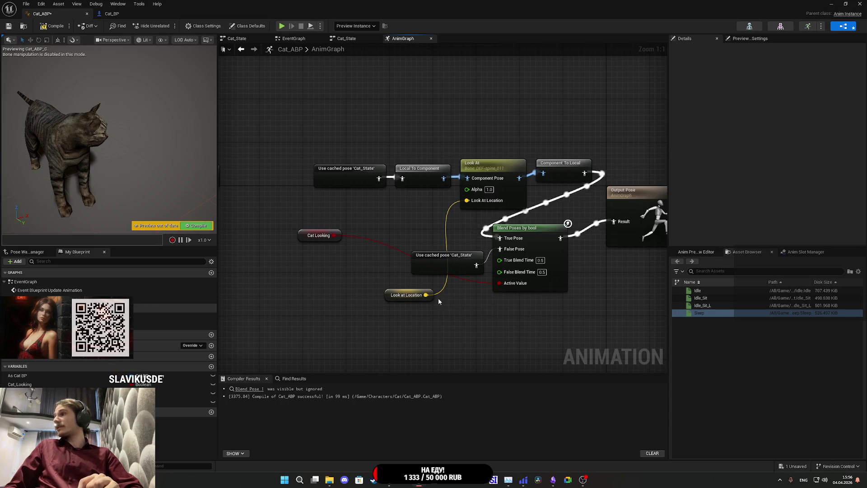
# Step: Rearrange the Look At chain, Blend Poses by bool, plain cached pose, Look at Location and Cat Looking nodes
pyautogui.moveTo(310, 138)
pyautogui.mouseDown()
pyautogui.moveTo(548, 187)
pyautogui.moveTo(393, 200)
pyautogui.moveTo(410, 201)
pyautogui.mouseUp()
pyautogui.click(457, 221)
pyautogui.moveTo(458, 221); pyautogui.dragTo(399, 224, button='right')
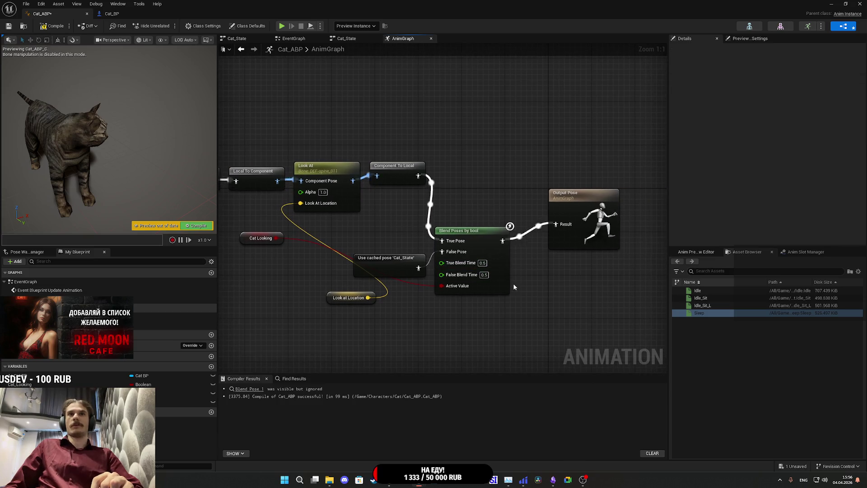
pyautogui.moveTo(501, 267); pyautogui.dragTo(533, 251)
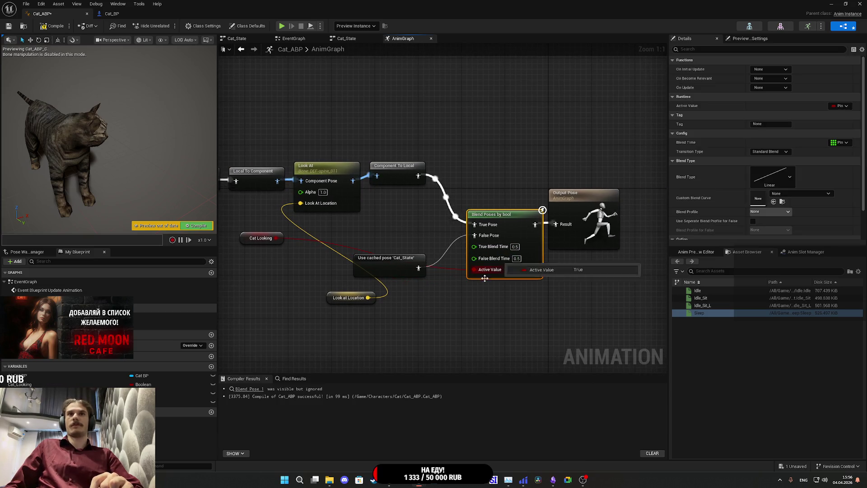
pyautogui.moveTo(434, 258); pyautogui.dragTo(462, 256)
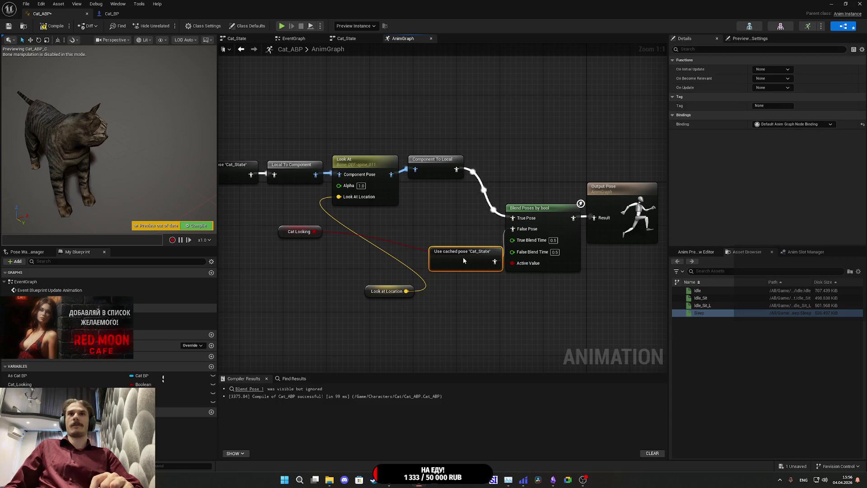
pyautogui.moveTo(369, 292)
pyautogui.mouseDown()
pyautogui.moveTo(271, 206)
pyautogui.moveTo(276, 195)
pyautogui.mouseUp()
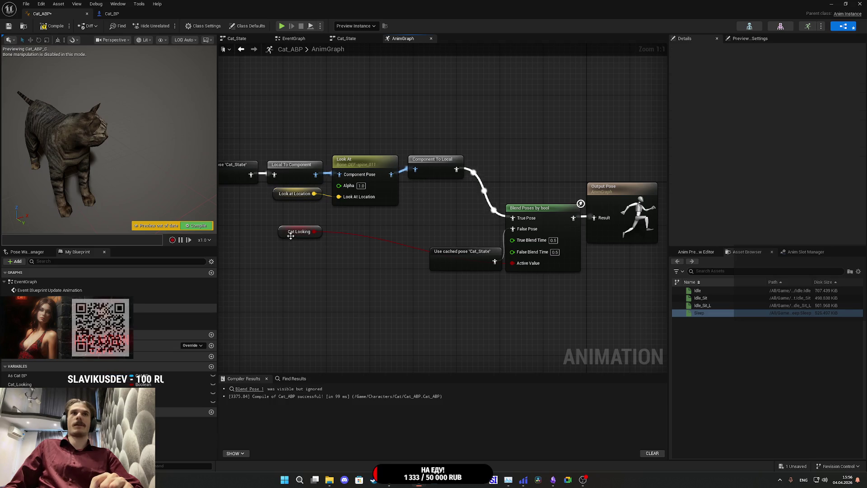
pyautogui.moveTo(284, 236)
pyautogui.mouseDown()
pyautogui.moveTo(457, 243)
pyautogui.moveTo(460, 287)
pyautogui.mouseUp()
# Step: Select the Cat_State to Component To Local chain, then clear the selection
pyautogui.click(464, 321)
pyautogui.scroll(-2, 464, 321)
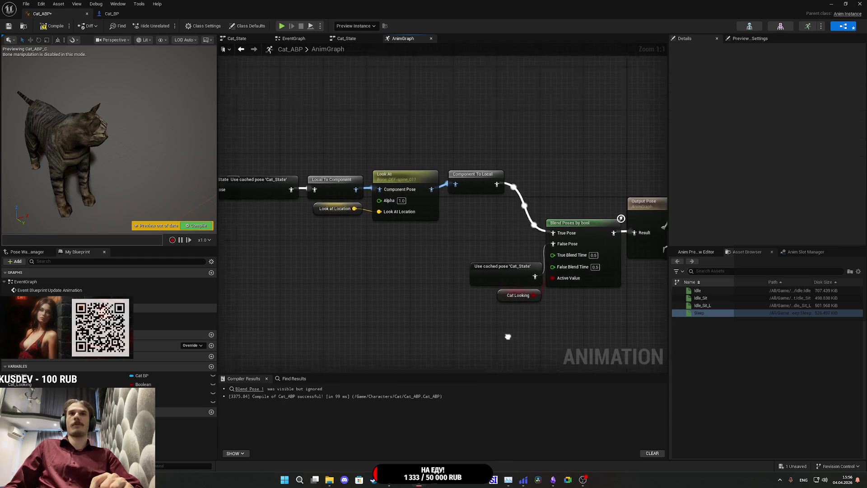
pyautogui.moveTo(559, 234)
pyautogui.mouseDown()
pyautogui.moveTo(384, 198)
pyautogui.moveTo(354, 226)
pyautogui.moveTo(354, 243)
pyautogui.moveTo(360, 227)
pyautogui.mouseUp()
pyautogui.scroll(2, 322, 217)
pyautogui.click(361, 187)
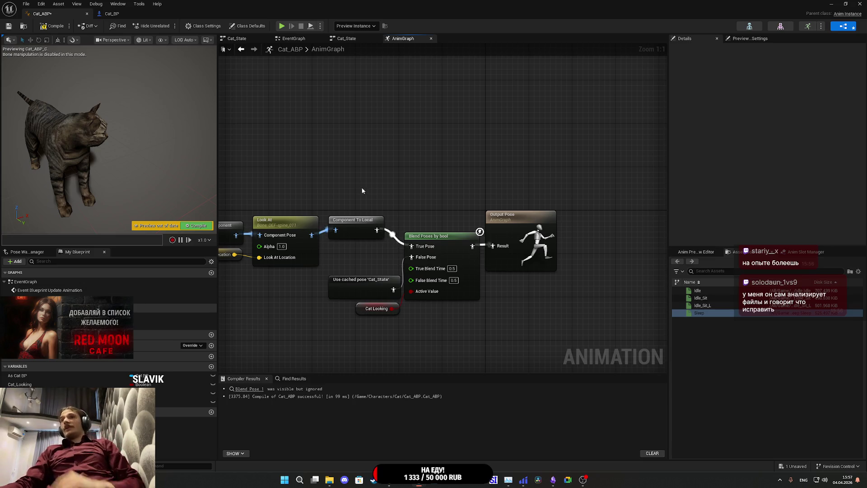
# Step: Centre the AnimGraph nodes and compile Cat_ABP
pyautogui.moveTo(525, 303)
pyautogui.mouseDown()
pyautogui.moveTo(575, 269)
pyautogui.moveTo(633, 259)
pyautogui.mouseUp()
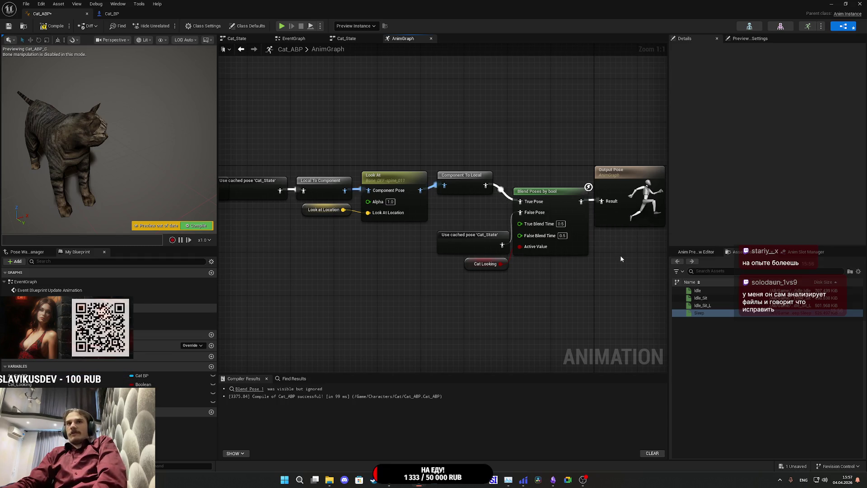
pyautogui.click(55, 26)
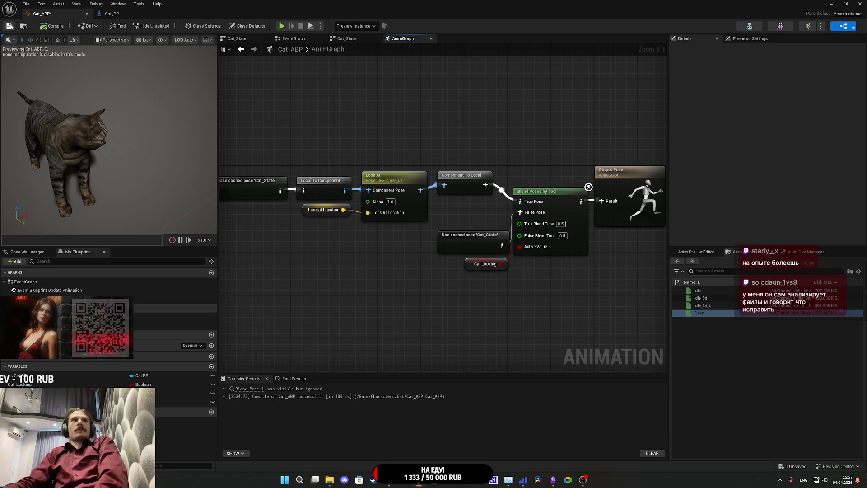
# Step: Save the Cat_ABP asset
pyautogui.click(9, 26)
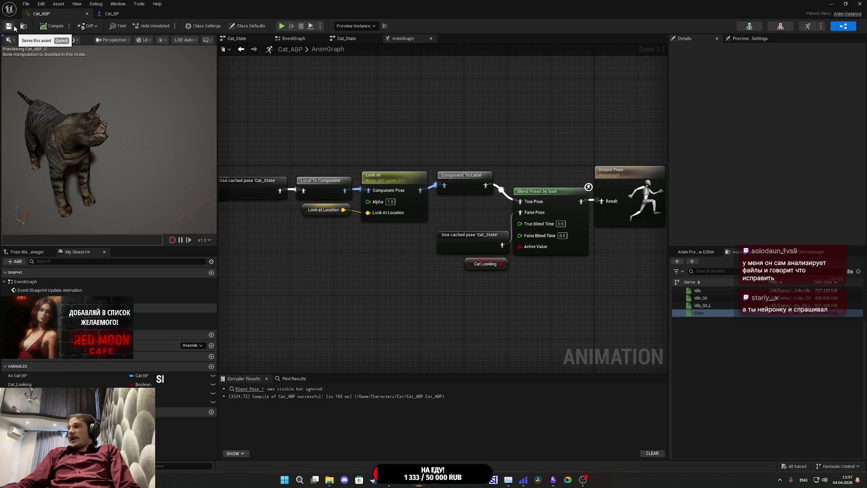
pyautogui.moveTo(475, 130)
pyautogui.mouseDown()
pyautogui.moveTo(464, 108)
pyautogui.moveTo(451, 108)
pyautogui.mouseUp()
pyautogui.moveTo(480, 315)
pyautogui.mouseDown()
pyautogui.moveTo(409, 339)
pyautogui.moveTo(598, 193)
pyautogui.mouseUp()
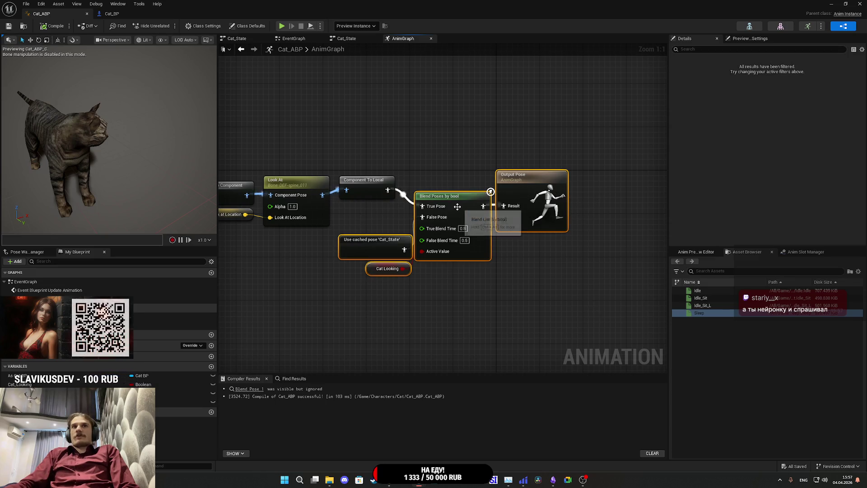
# Step: Nudge the selected nodes slightly left and save Cat_ABP again
pyautogui.moveTo(454, 207); pyautogui.dragTo(447, 206)
pyautogui.click(452, 167)
pyautogui.moveTo(452, 166); pyautogui.dragTo(561, 186)
pyautogui.click(9, 26)
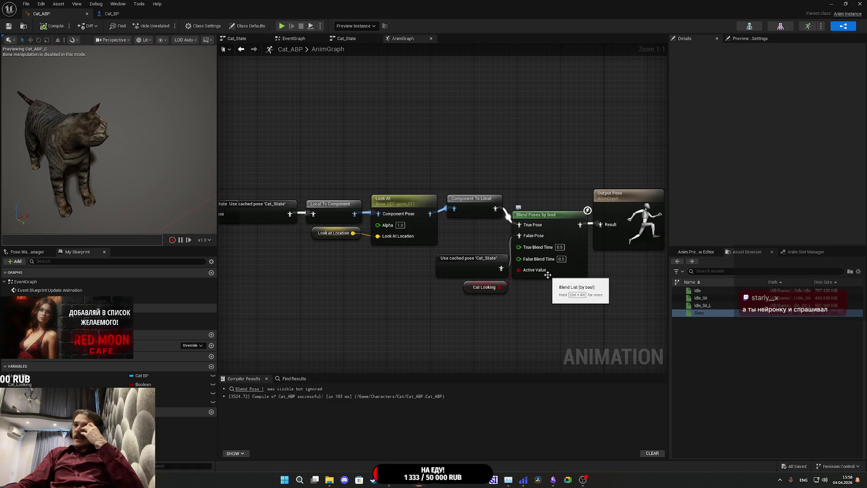
pyautogui.moveTo(549, 273)
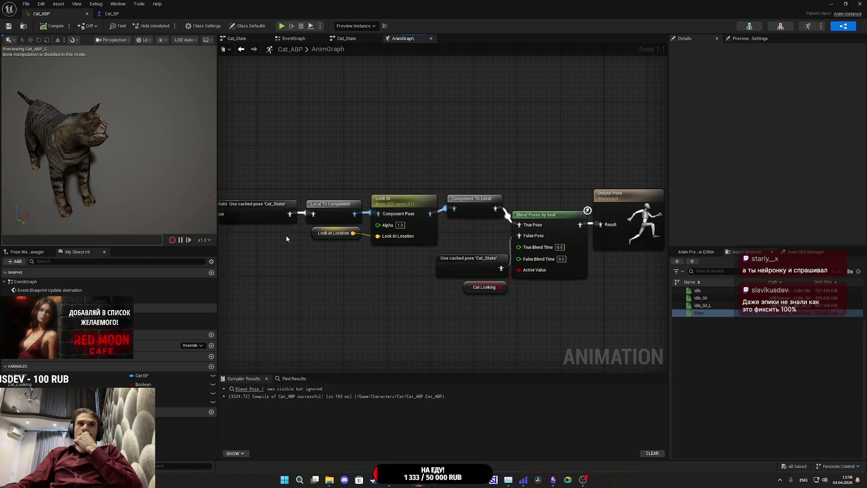
# Step: Open the Cat_State state machine, flip through the document tabs, and return to the AnimGraph
pyautogui.moveTo(286, 236); pyautogui.dragTo(392, 231)
pyautogui.doubleClick(287, 204)
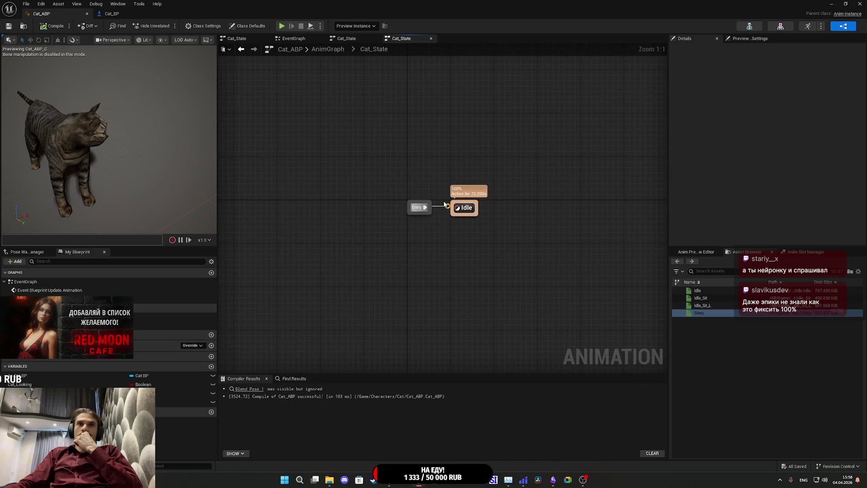
pyautogui.click(369, 38)
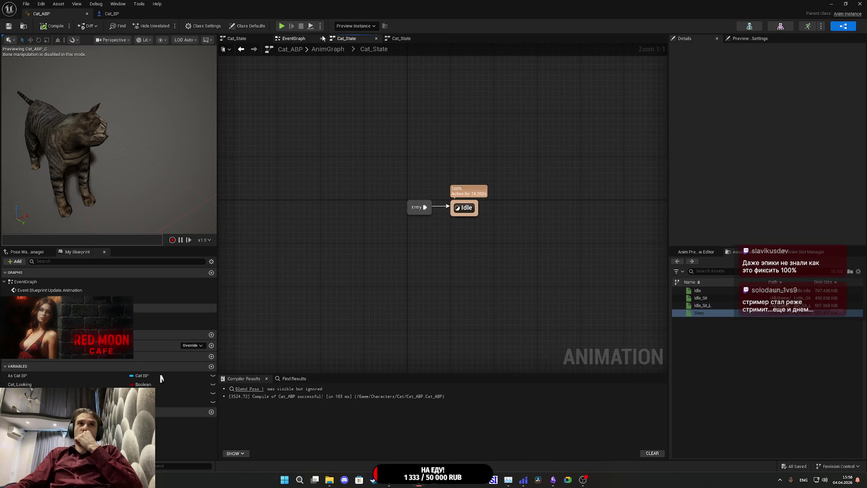
pyautogui.click(293, 38)
pyautogui.click(251, 39)
pyautogui.click(338, 50)
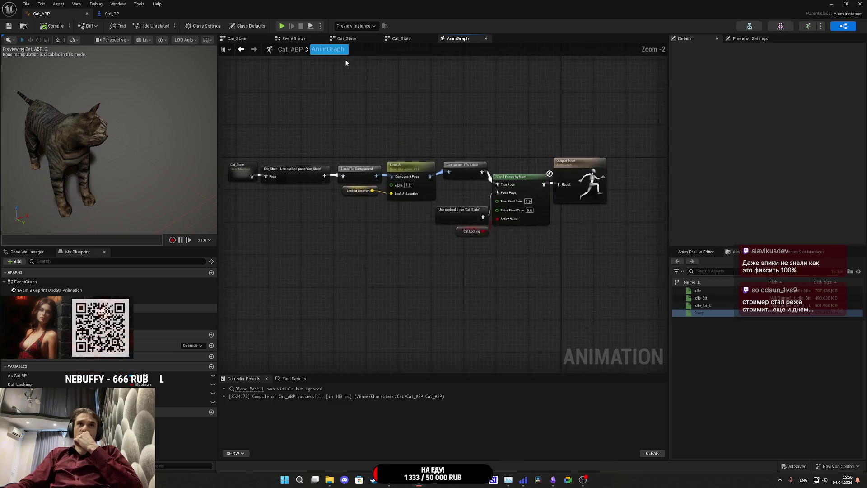
# Step: Move the Cat_State machine and its cache node up, then open the Idle state's graph
pyautogui.scroll(3, 374, 143)
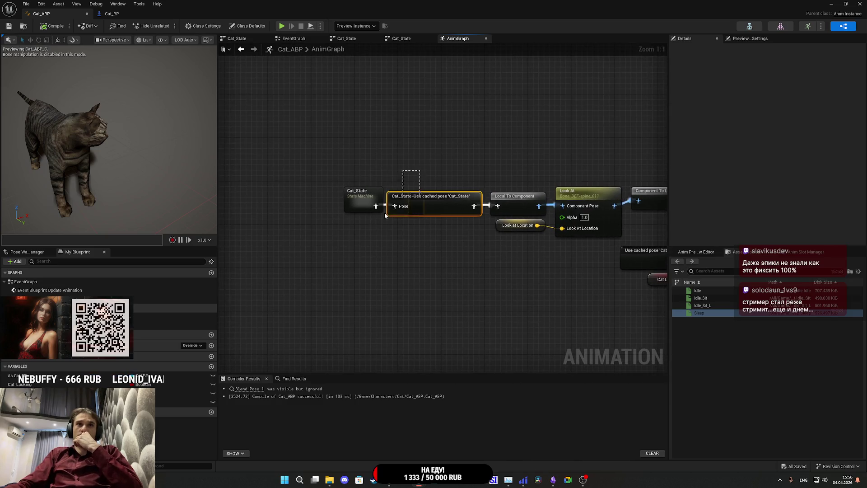
pyautogui.moveTo(394, 163)
pyautogui.mouseDown()
pyautogui.moveTo(347, 218)
pyautogui.moveTo(328, 109)
pyautogui.mouseUp()
pyautogui.click(468, 136)
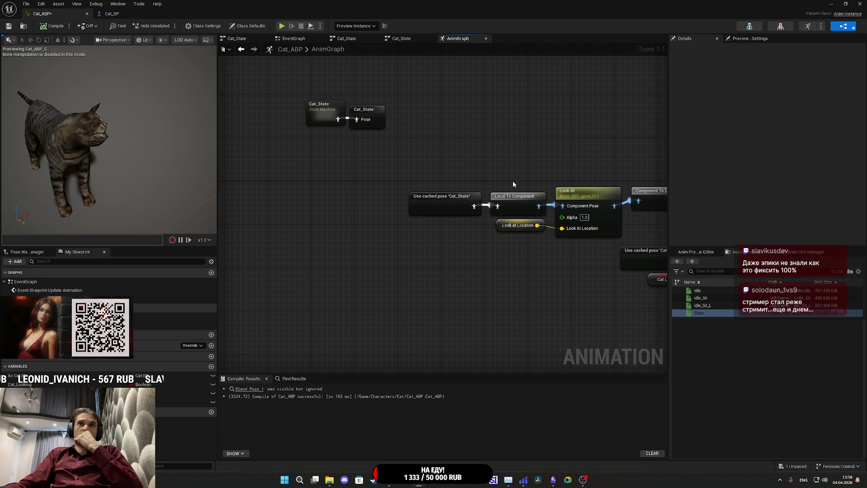
pyautogui.doubleClick(328, 115)
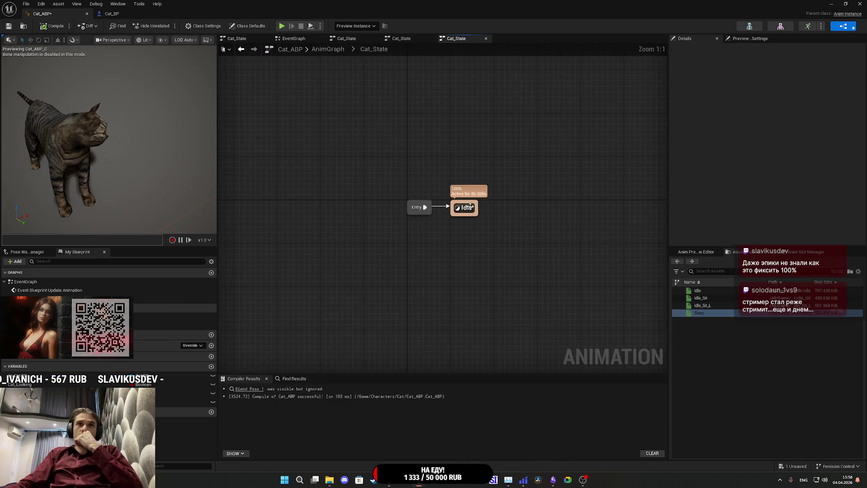
pyautogui.doubleClick(465, 206)
pyautogui.moveTo(466, 210)
pyautogui.mouseDown()
pyautogui.moveTo(531, 226)
pyautogui.moveTo(565, 201)
pyautogui.moveTo(416, 202)
pyautogui.moveTo(285, 262)
pyautogui.mouseUp()
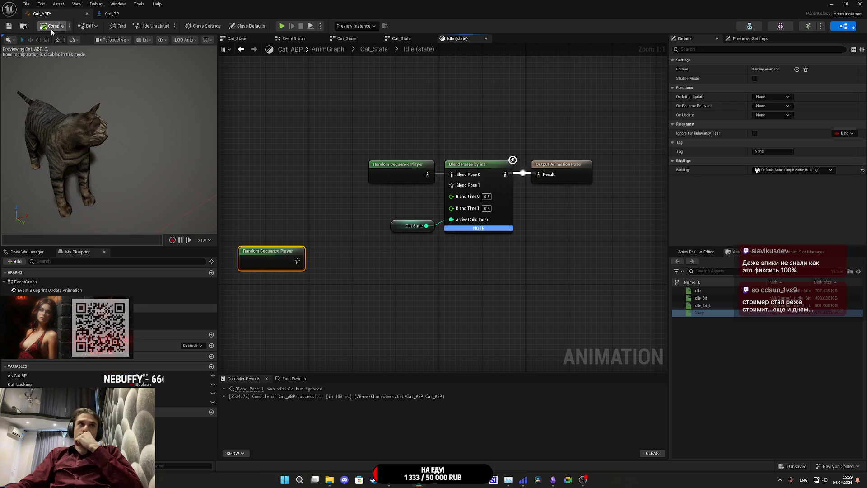
# Step: Save Cat_ABP and shift the spare Random Sequence Player down-right beneath the Idle blend
pyautogui.click(9, 26)
pyautogui.click(348, 244)
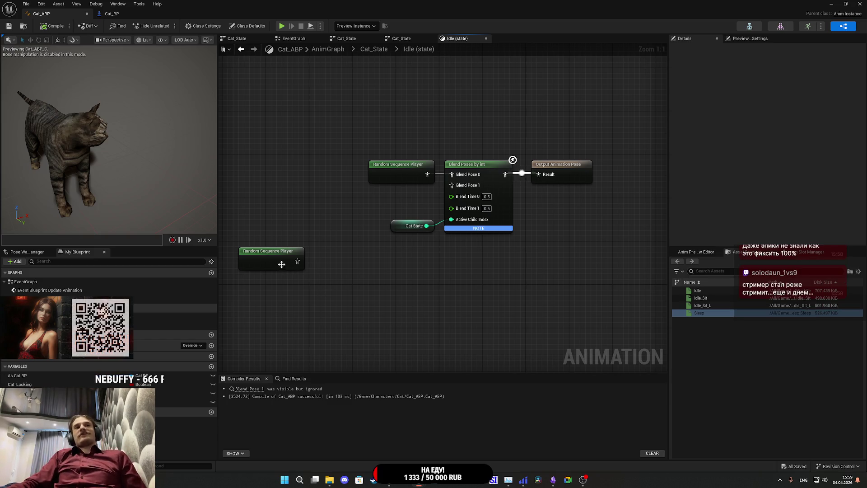
pyautogui.moveTo(282, 265); pyautogui.dragTo(336, 285)
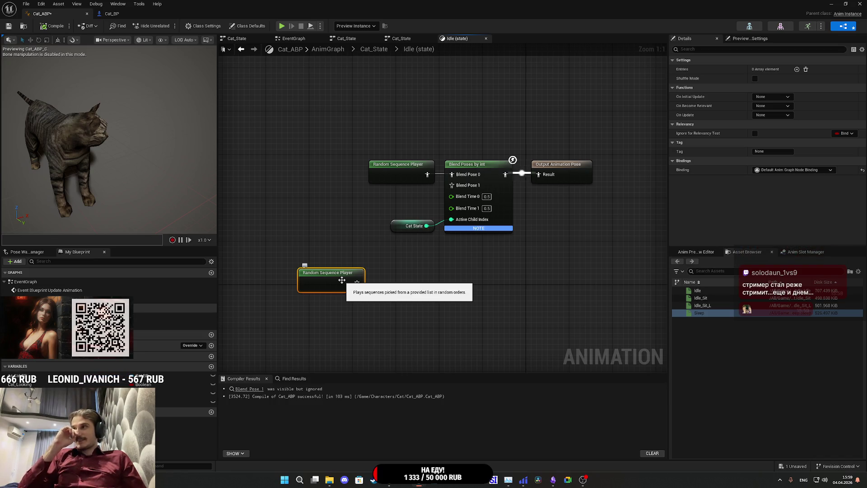
pyautogui.click(396, 288)
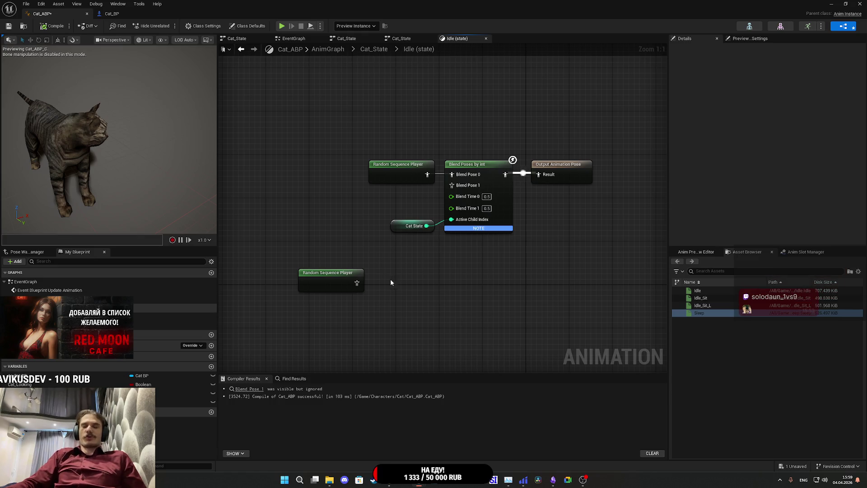
pyautogui.click(328, 288)
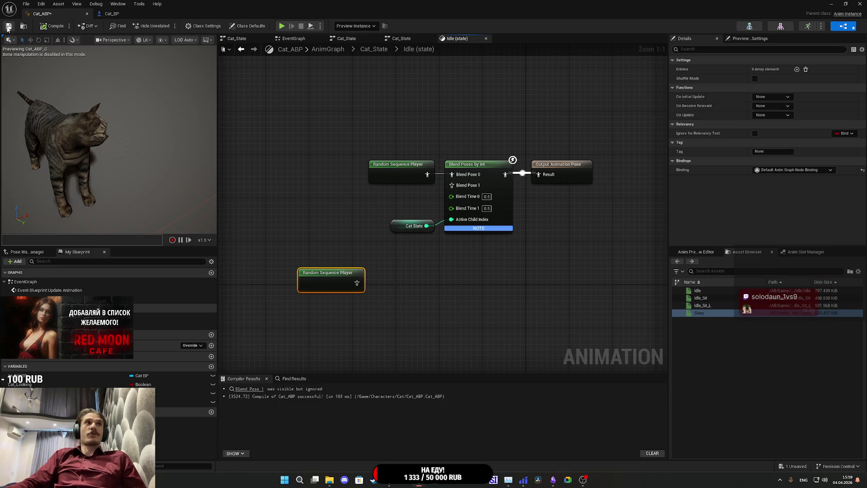
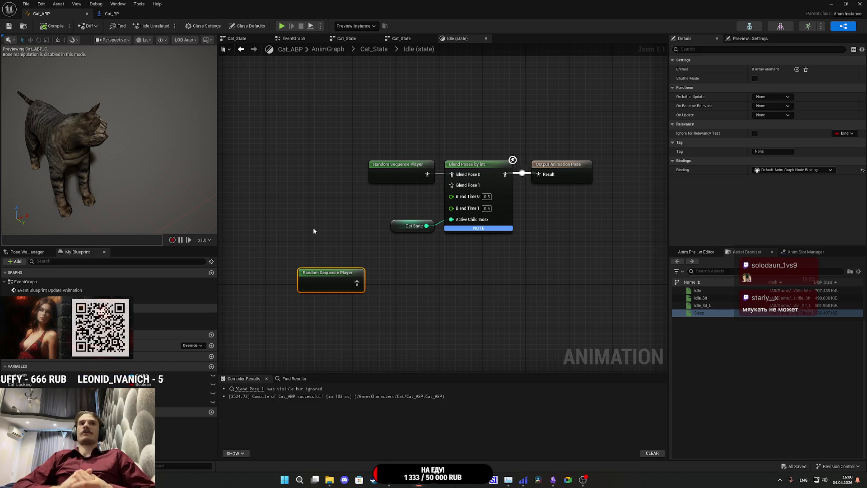
# Step: Add two entries to the second Random Sequence Player's Entries list
pyautogui.moveTo(343, 276); pyautogui.dragTo(348, 270)
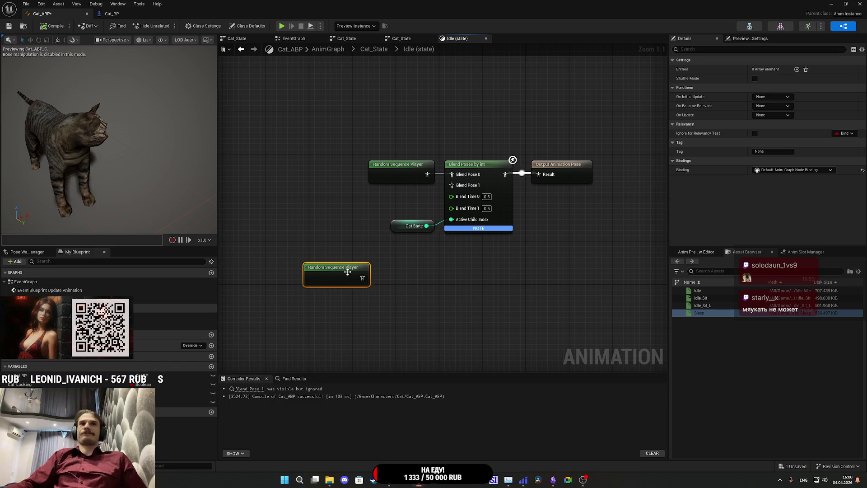
pyautogui.click(796, 69)
pyautogui.click(796, 69)
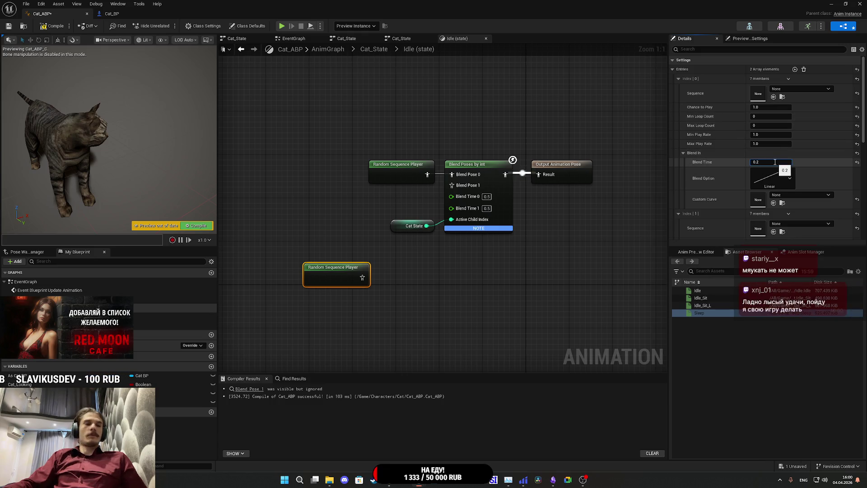
pyautogui.scroll(-5, 738, 168)
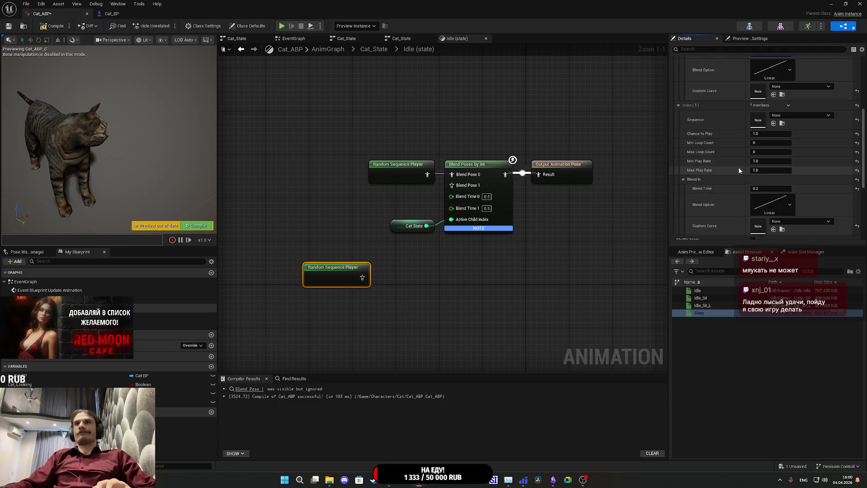
pyautogui.scroll(-2, 739, 167)
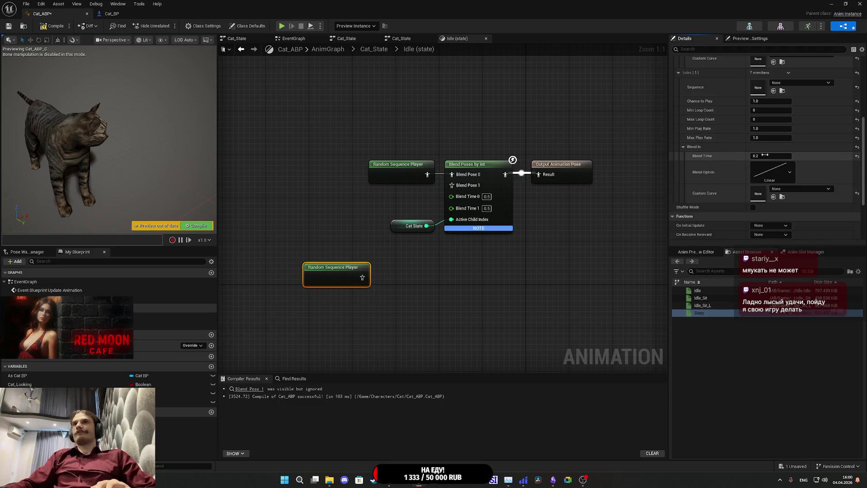
# Step: Give both entries a 0.25 blend time with a Cubic blend curve
pyautogui.write('5')
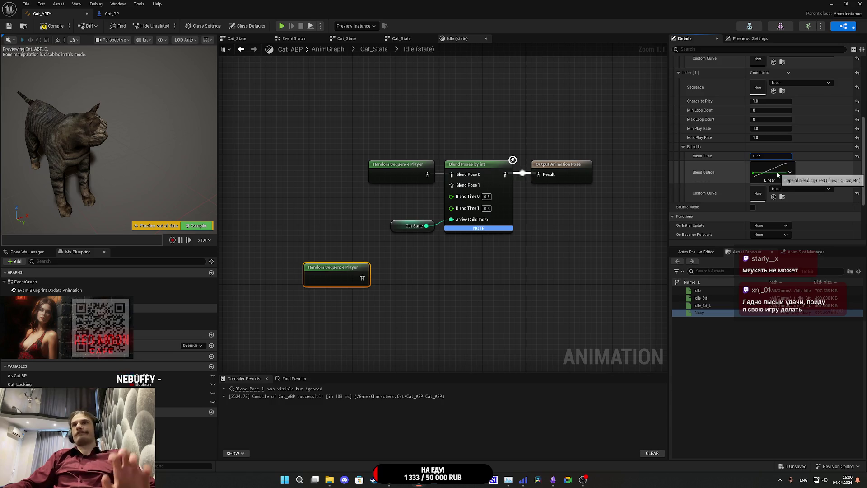
pyautogui.click(789, 172)
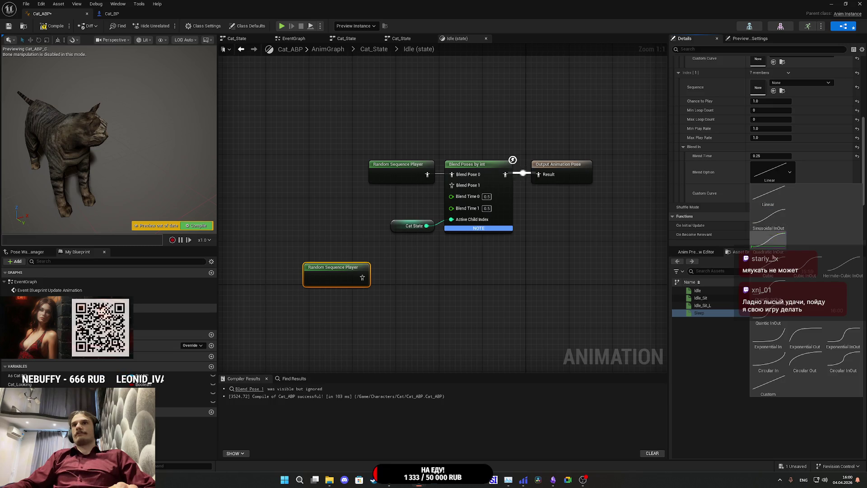
pyautogui.click(767, 267)
pyautogui.scroll(2, 796, 124)
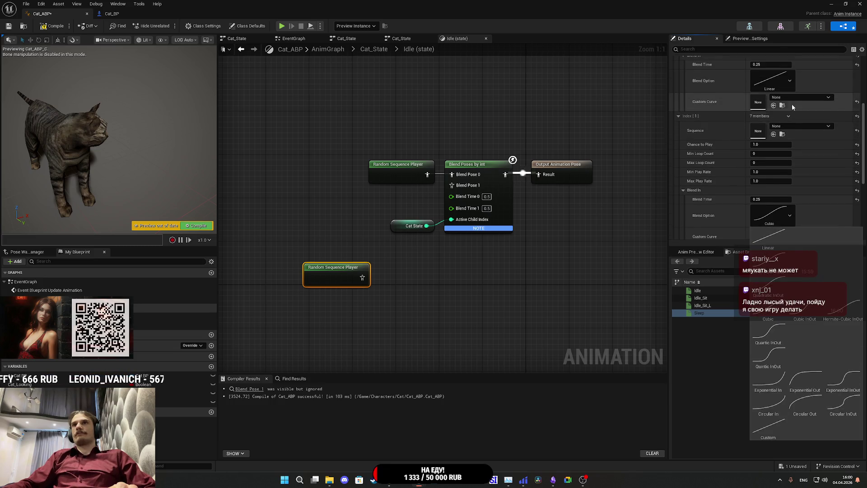
pyautogui.click(789, 81)
pyautogui.click(767, 174)
# Step: Assign the Idle_Sit animation to the first entry's Sequence
pyautogui.click(654, 178)
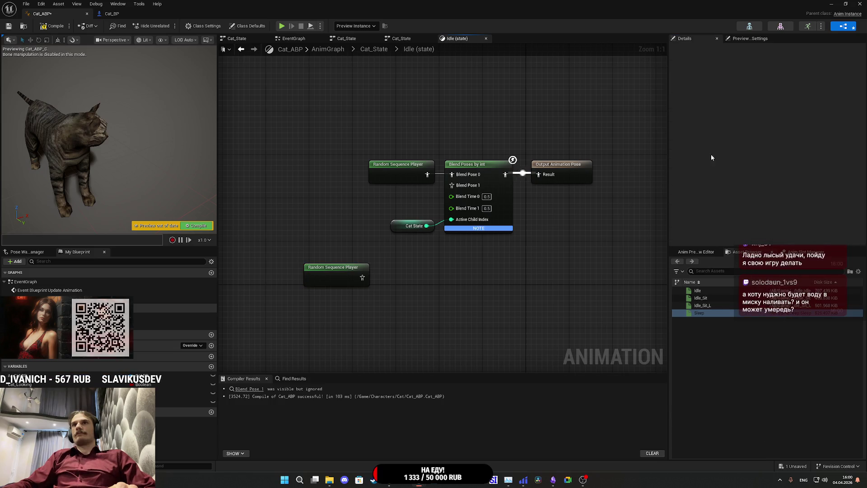
pyautogui.click(338, 273)
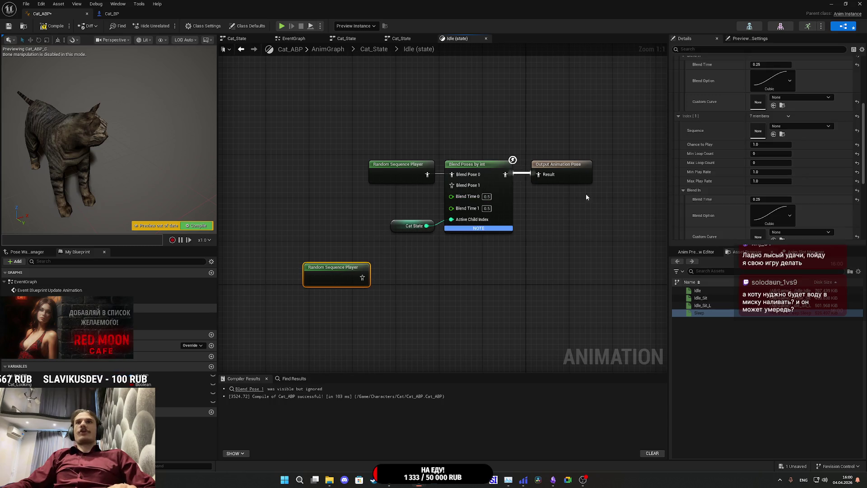
pyautogui.click(706, 298)
pyautogui.moveTo(706, 298)
pyautogui.mouseDown()
pyautogui.moveTo(747, 224)
pyautogui.moveTo(767, 128)
pyautogui.moveTo(763, 135)
pyautogui.moveTo(760, 97)
pyautogui.mouseUp()
pyautogui.scroll(3, 768, 129)
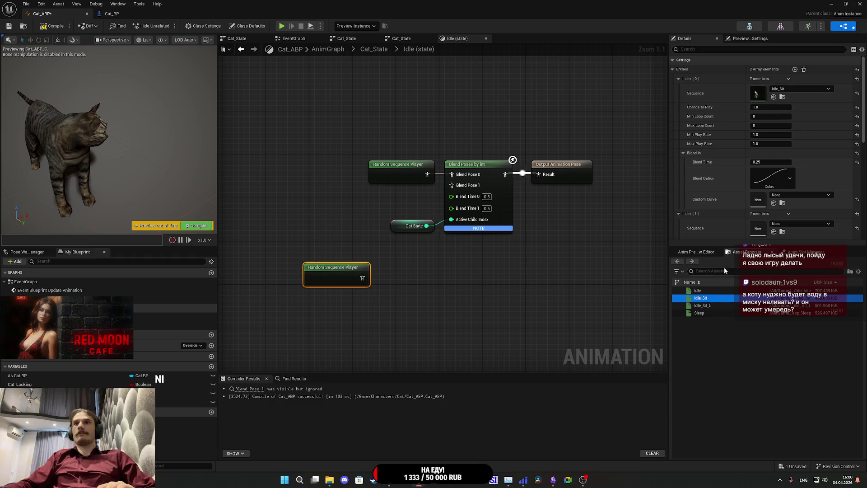
# Step: Assign Idle_Sit_L to the second entry's Sequence
pyautogui.moveTo(713, 306); pyautogui.dragTo(763, 228)
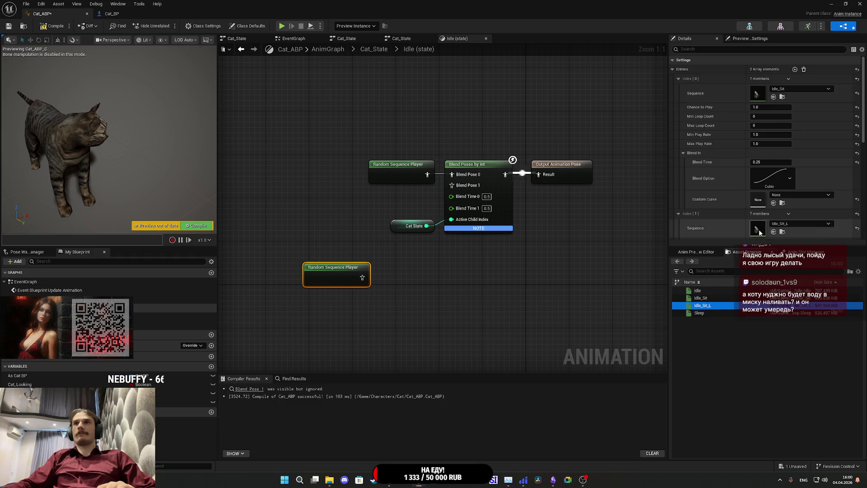
pyautogui.scroll(-3, 730, 216)
pyautogui.scroll(-1, 730, 216)
pyautogui.scroll(-2, 722, 202)
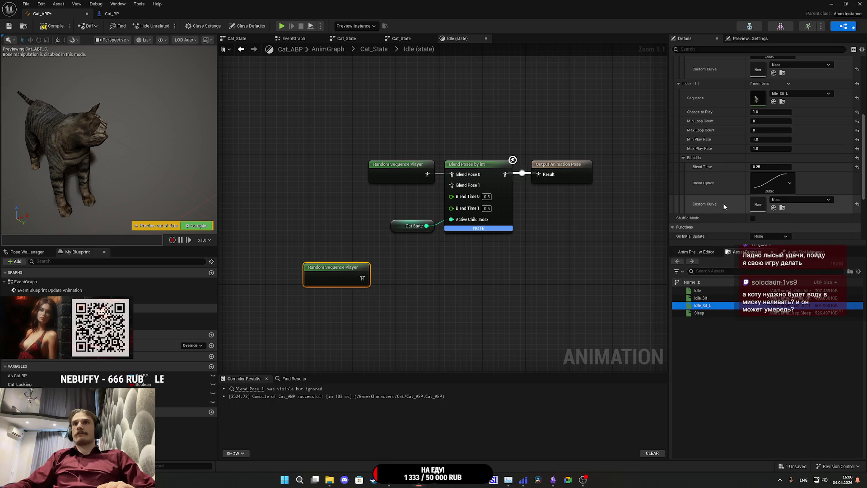
pyautogui.click(733, 184)
pyautogui.scroll(2, 733, 184)
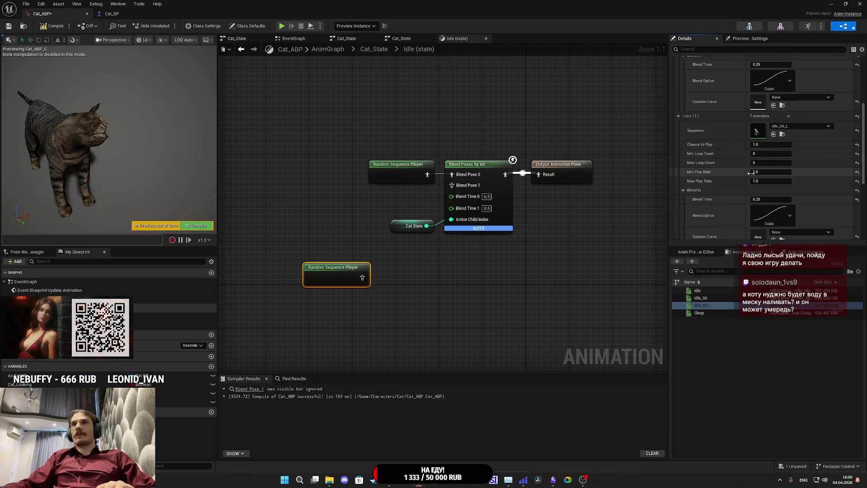
# Step: Set the second entry's max loop count to 1 and the first entry's loops to 3–5
pyautogui.click(768, 162)
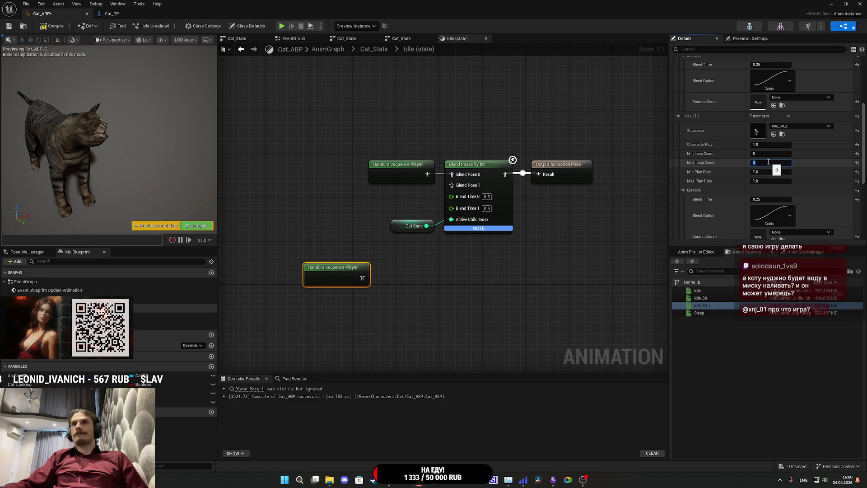
pyautogui.write('1')
pyautogui.press('Return')
pyautogui.scroll(4, 719, 143)
pyautogui.click(766, 117)
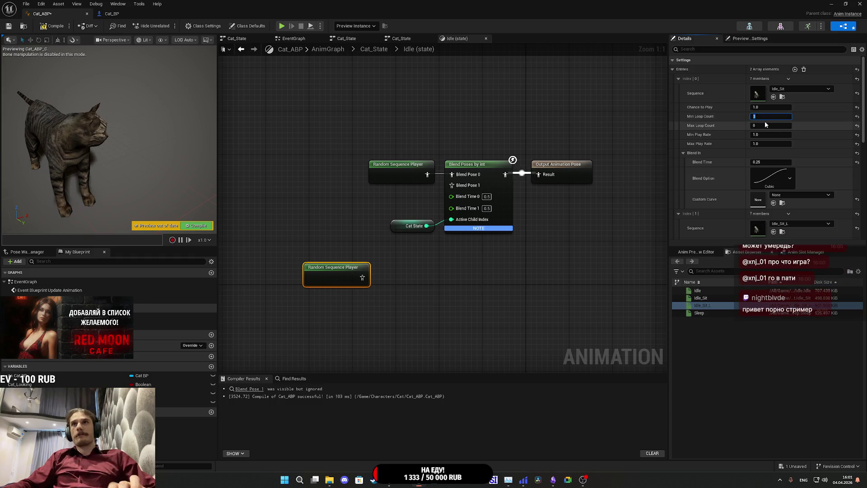
pyautogui.press('Return')
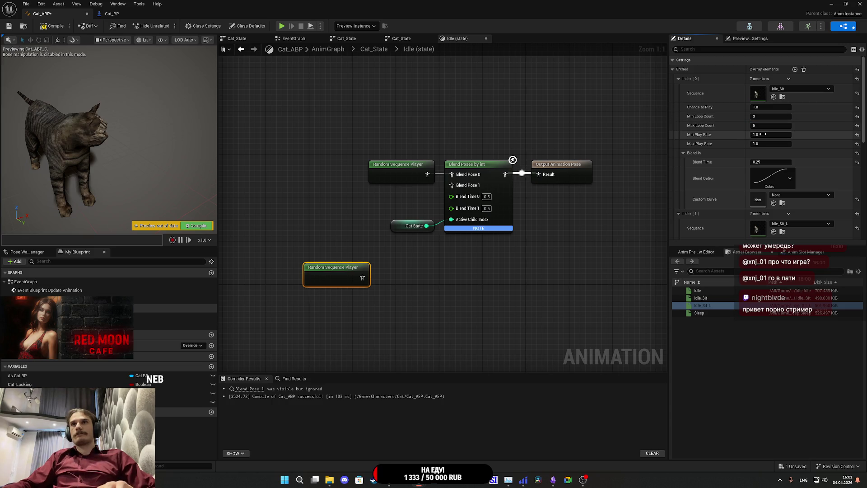
# Step: Set the minimum play rate to 0.9 and compile the animation blueprint
pyautogui.write('0.')
pyautogui.press('Return')
pyautogui.scroll(-3, 767, 144)
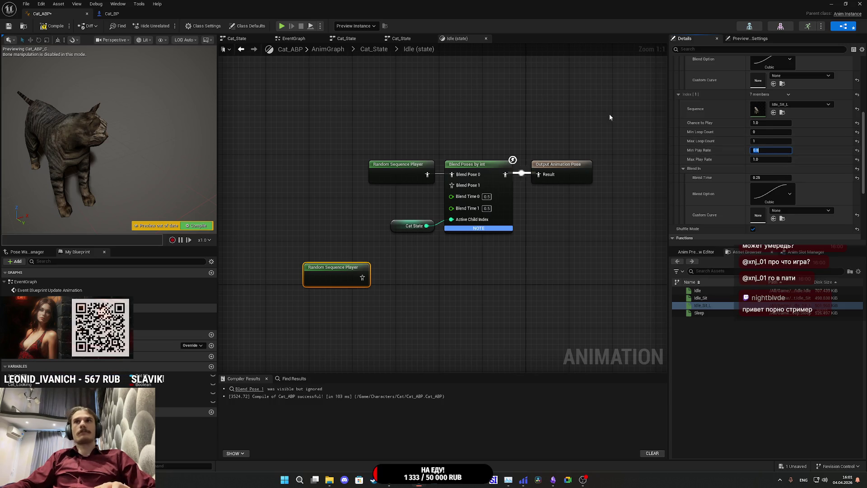
pyautogui.write('09')
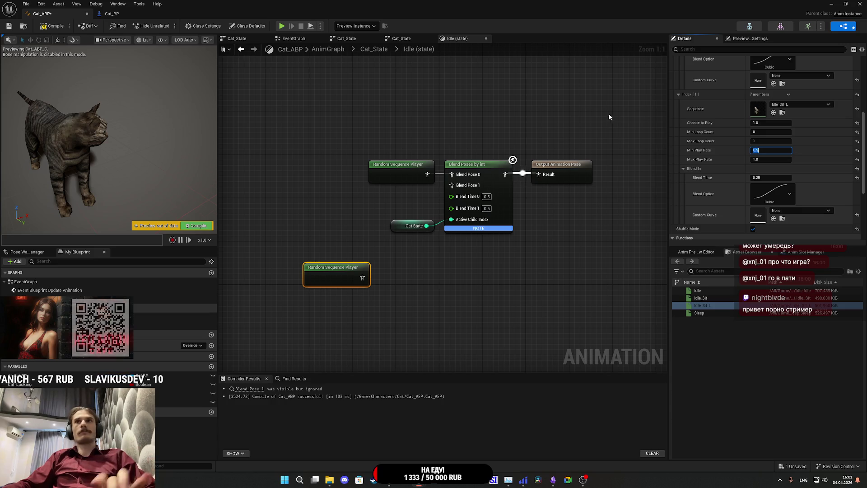
pyautogui.click(50, 26)
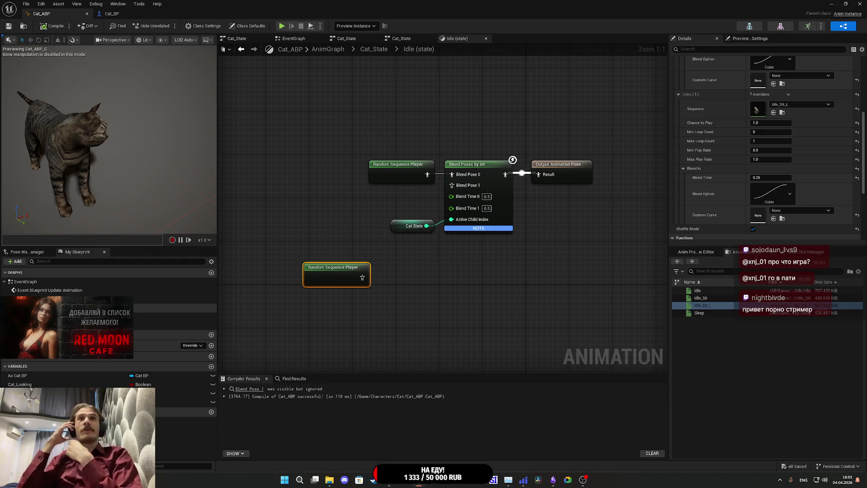
# Step: Wire the second sequence player into Blend Pose 1, then compile and save
pyautogui.moveTo(362, 278); pyautogui.dragTo(452, 185)
pyautogui.moveTo(344, 276); pyautogui.dragTo(407, 203)
pyautogui.click(364, 212)
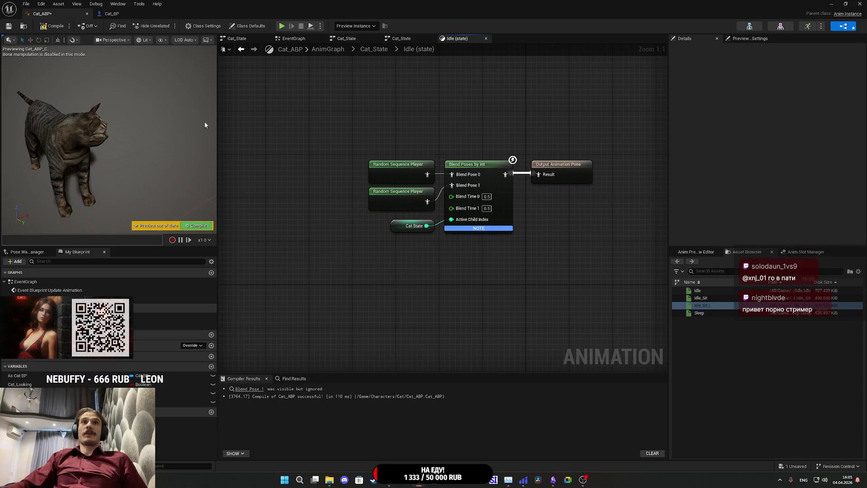
pyautogui.click(51, 25)
pyautogui.hotkey('ctrl', 's')
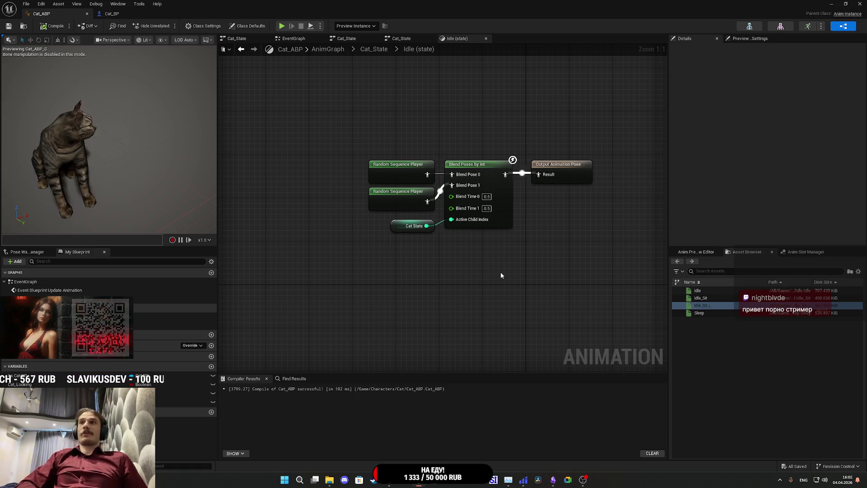
# Step: Toggle Cat Looking's default and review Blend Poses by int's blend type, then compile
pyautogui.click(753, 235)
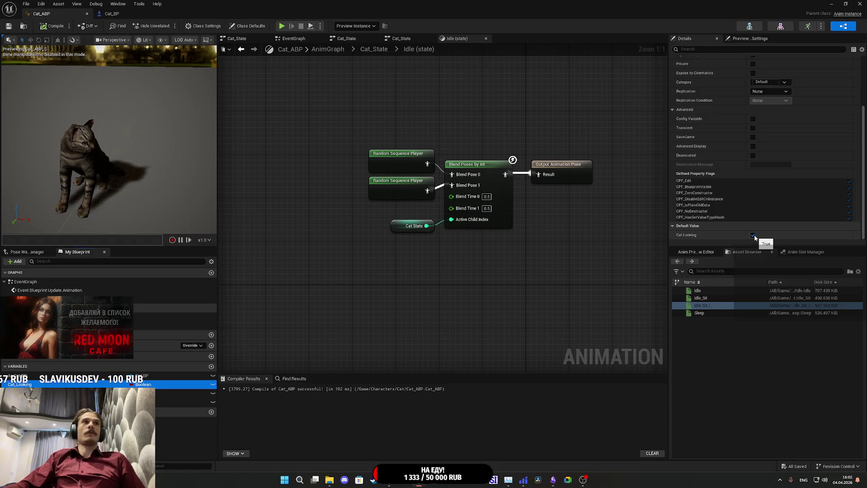
pyautogui.click(752, 235)
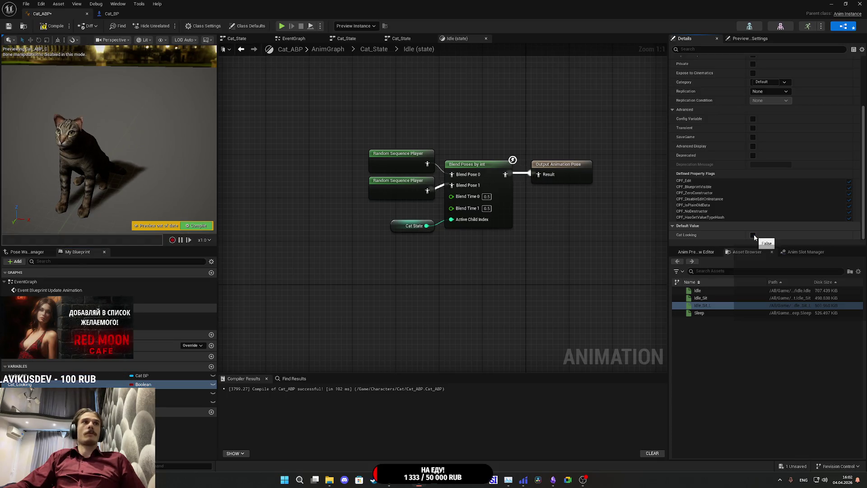
pyautogui.click(753, 235)
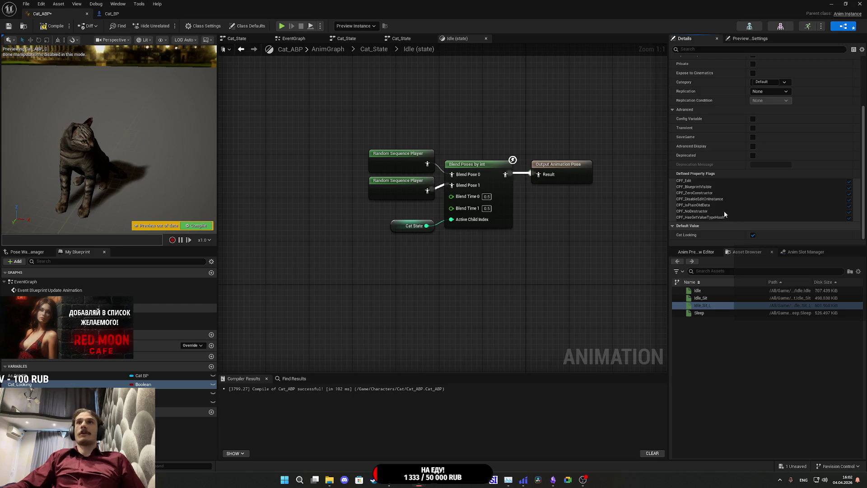
pyautogui.click(498, 188)
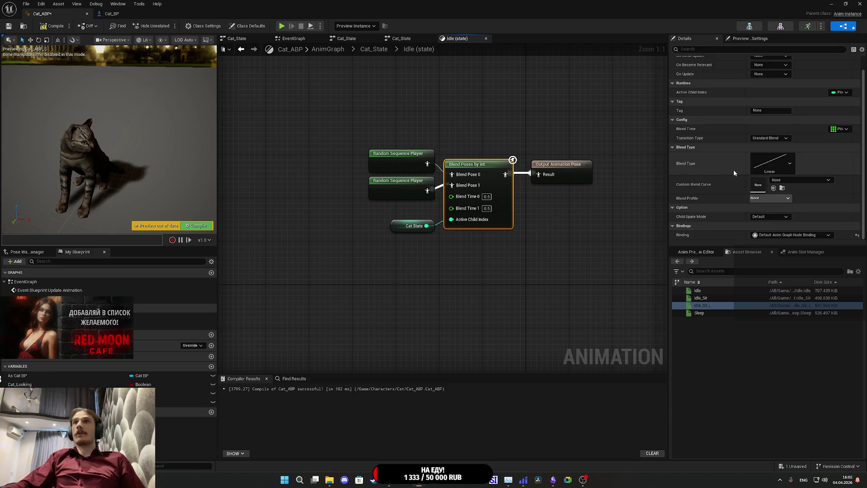
pyautogui.click(789, 167)
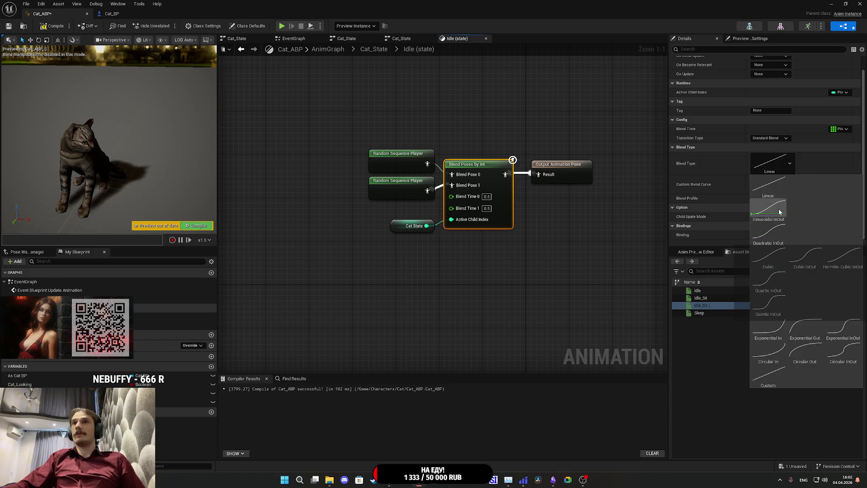
pyautogui.click(628, 233)
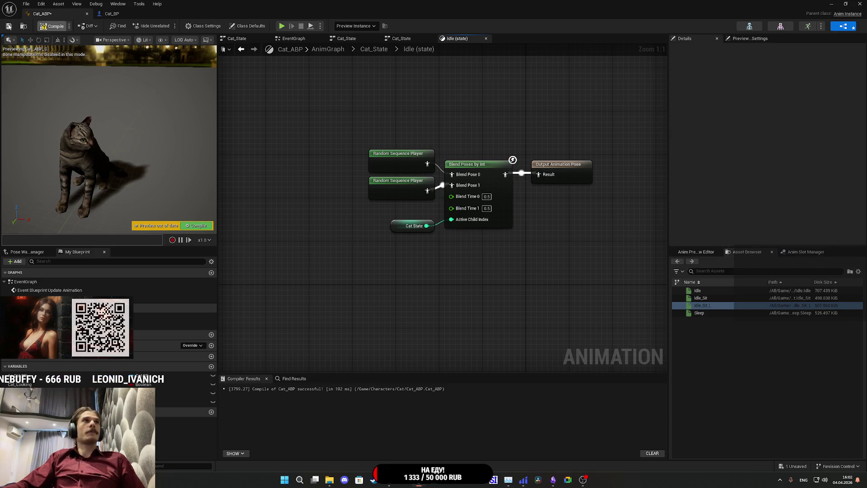
pyautogui.click(8, 26)
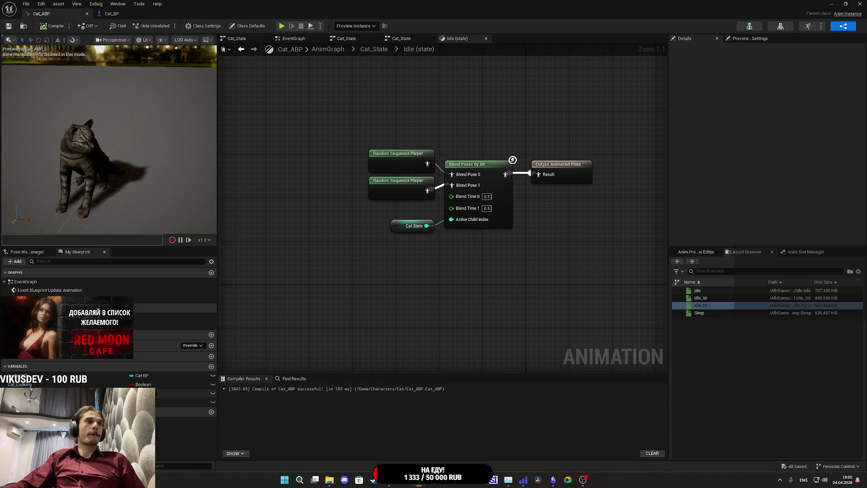
# Step: Tick Cat Looking's Default Value and go back to the Cat_State state machine graph
pyautogui.click(30, 385)
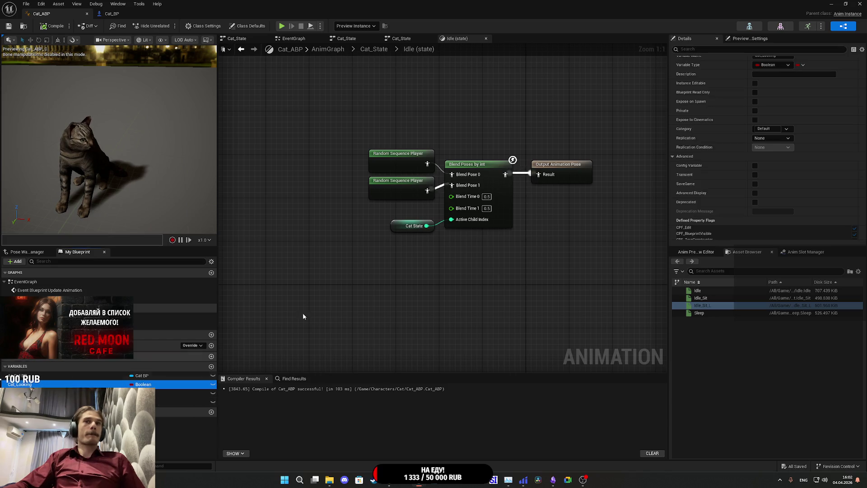
pyautogui.scroll(-2, 758, 223)
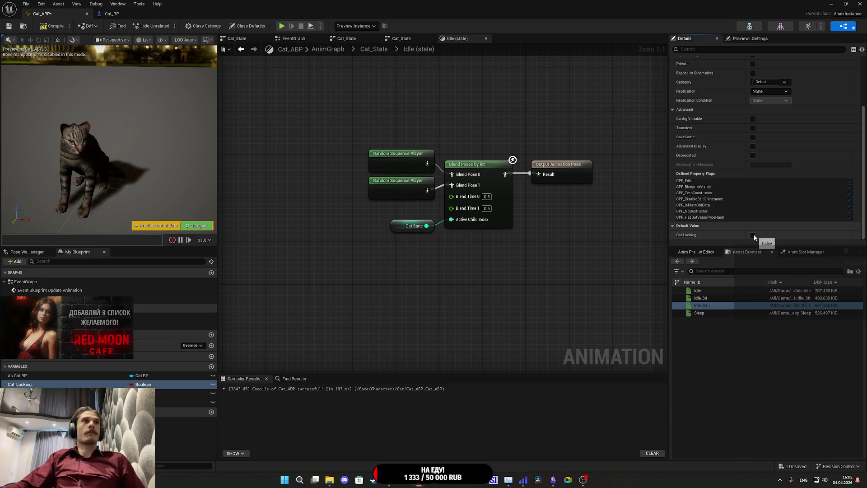
pyautogui.click(753, 235)
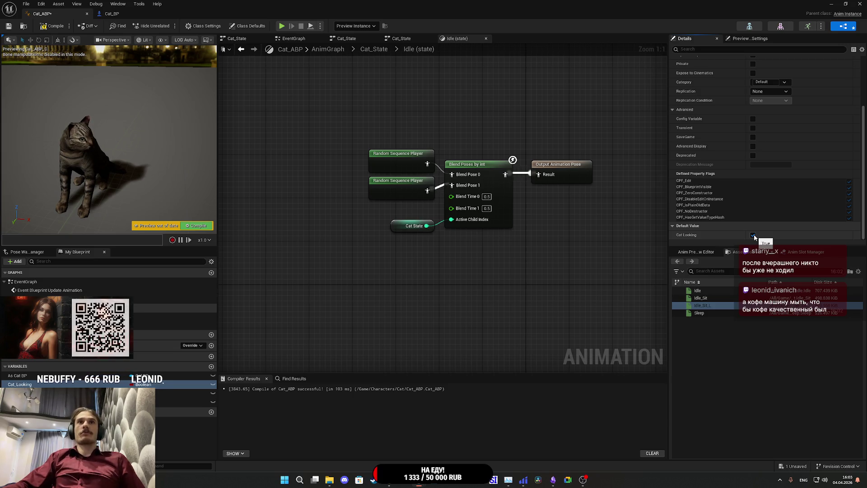
pyautogui.click(403, 41)
pyautogui.click(275, 39)
pyautogui.click(259, 39)
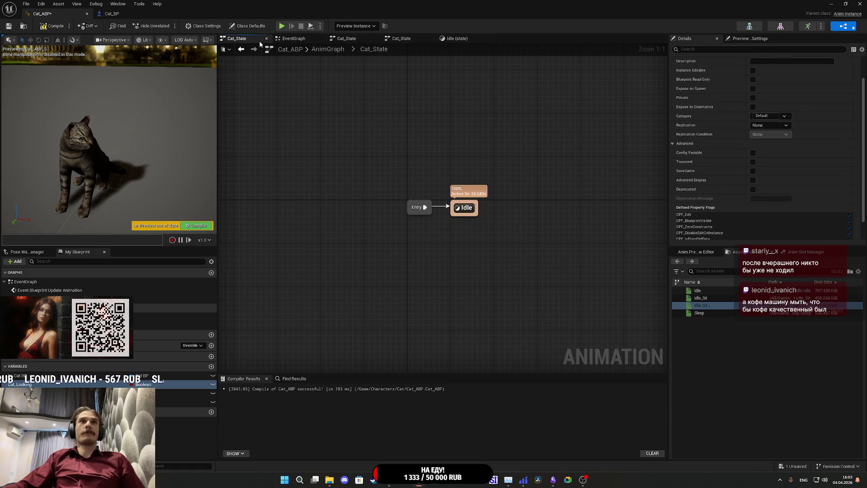
# Step: In the AnimGraph, set Blend Poses by bool's blend type to Cubic and compile
pyautogui.click(329, 49)
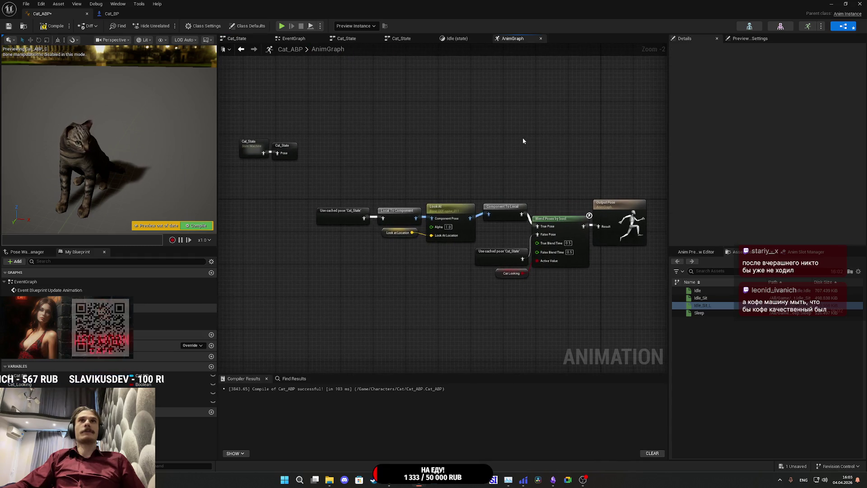
pyautogui.scroll(2, 468, 210)
pyautogui.click(467, 212)
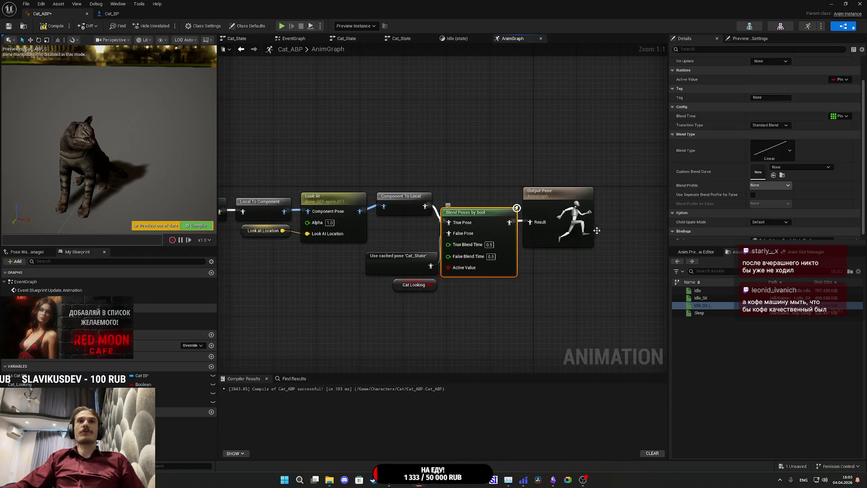
pyautogui.click(790, 150)
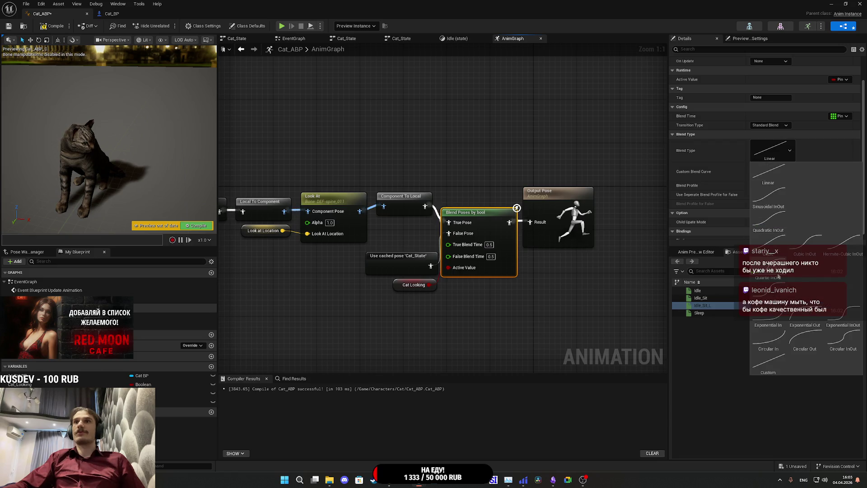
pyautogui.click(768, 244)
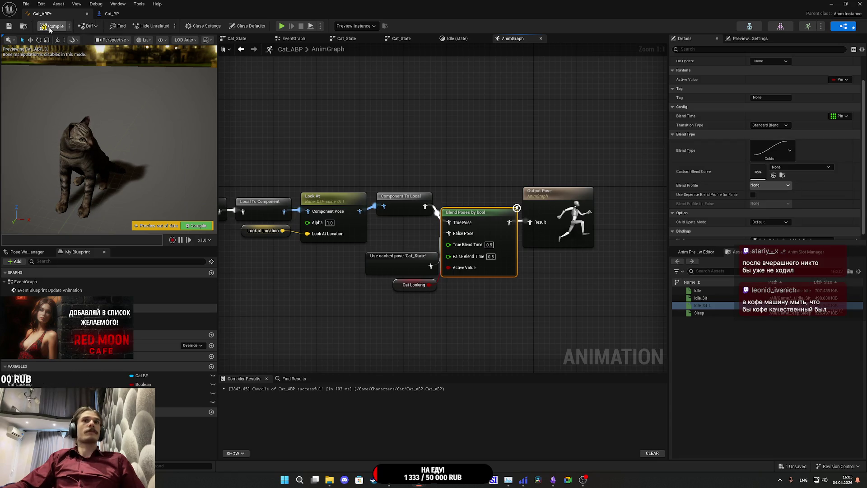
pyautogui.click(50, 28)
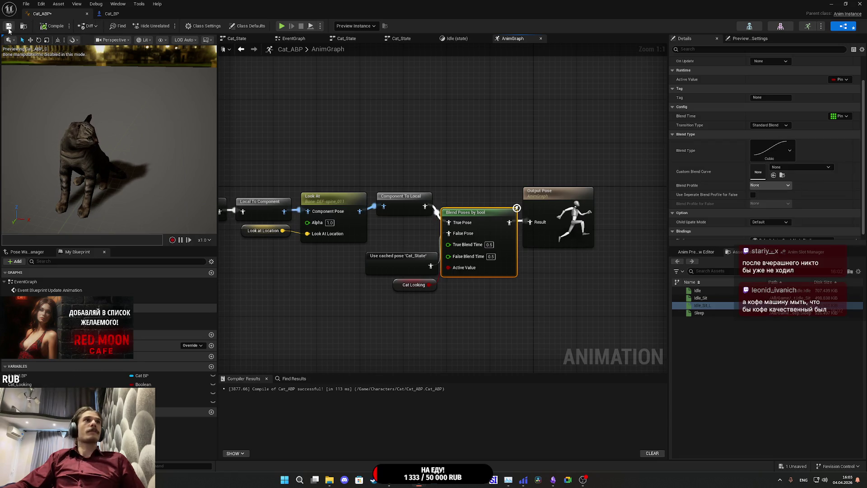
# Step: Untick Cat_Looking's default, recompile, and connect Component To Local into True Pose
pyautogui.click(45, 384)
pyautogui.click(753, 235)
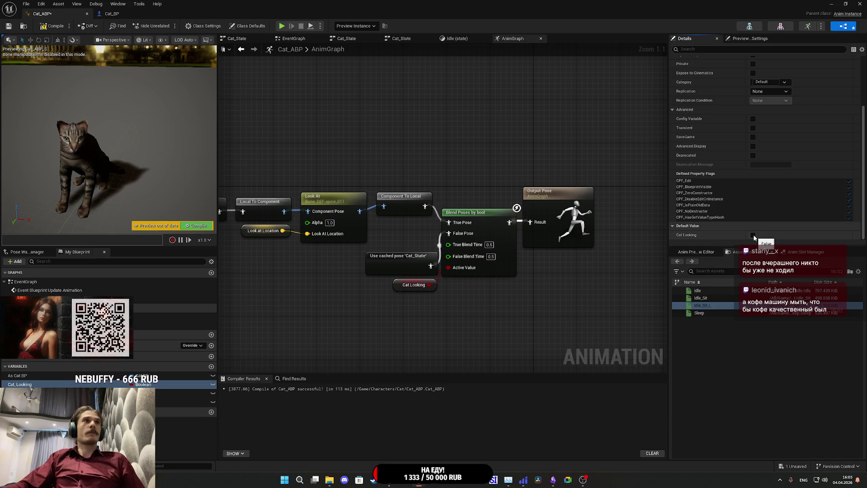
pyautogui.click(53, 26)
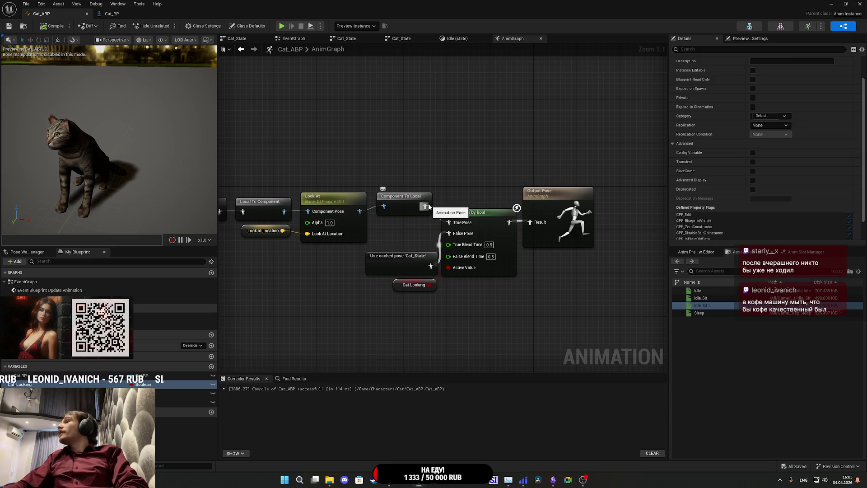
pyautogui.moveTo(426, 206); pyautogui.dragTo(448, 222)
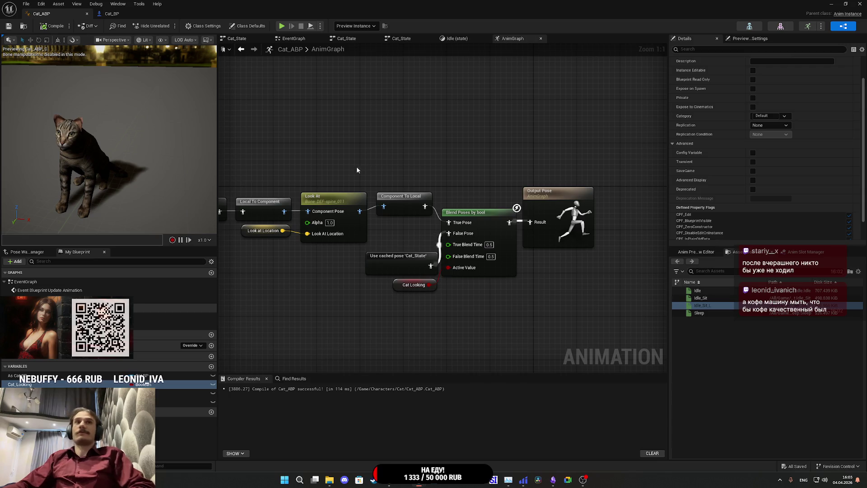
pyautogui.moveTo(331, 157)
pyautogui.mouseDown()
pyautogui.moveTo(476, 145)
pyautogui.moveTo(406, 135)
pyautogui.mouseUp()
# Step: Shift the five look-at chain nodes down-left and nudge Component To Local into line
pyautogui.moveTo(235, 150); pyautogui.dragTo(482, 224)
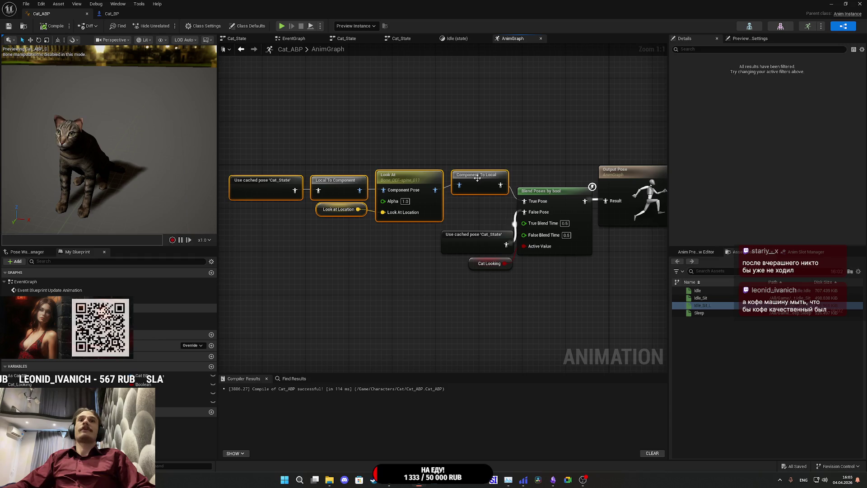
pyautogui.moveTo(477, 178); pyautogui.dragTo(462, 193)
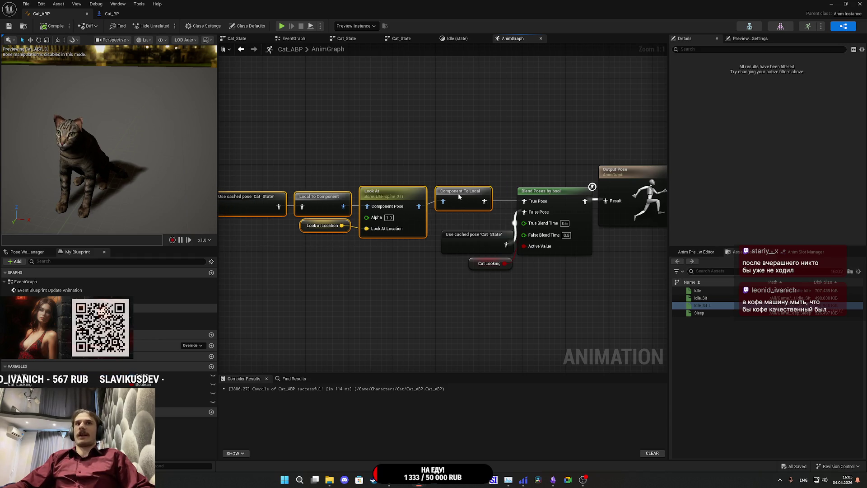
pyautogui.click(479, 163)
pyautogui.moveTo(479, 164); pyautogui.dragTo(436, 171)
pyautogui.click(419, 203)
pyautogui.moveTo(419, 202); pyautogui.dragTo(424, 209)
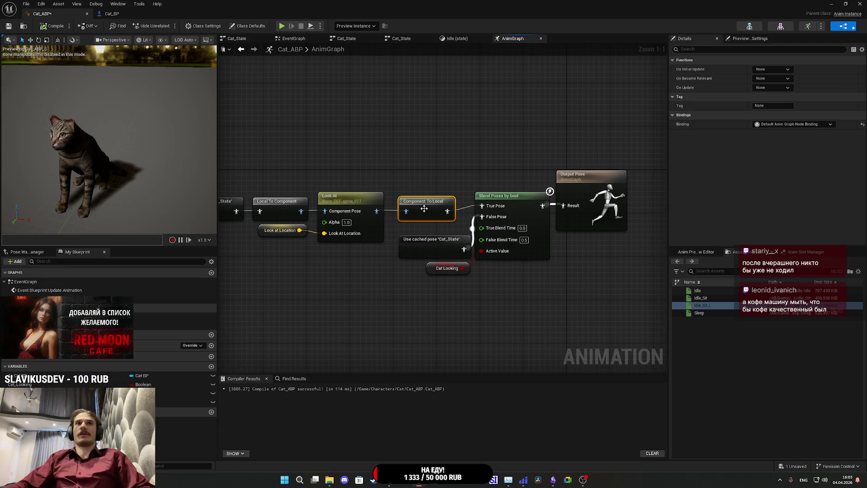
pyautogui.click(430, 167)
pyautogui.moveTo(429, 167)
pyautogui.mouseDown()
pyautogui.moveTo(604, 139)
pyautogui.moveTo(564, 123)
pyautogui.mouseUp()
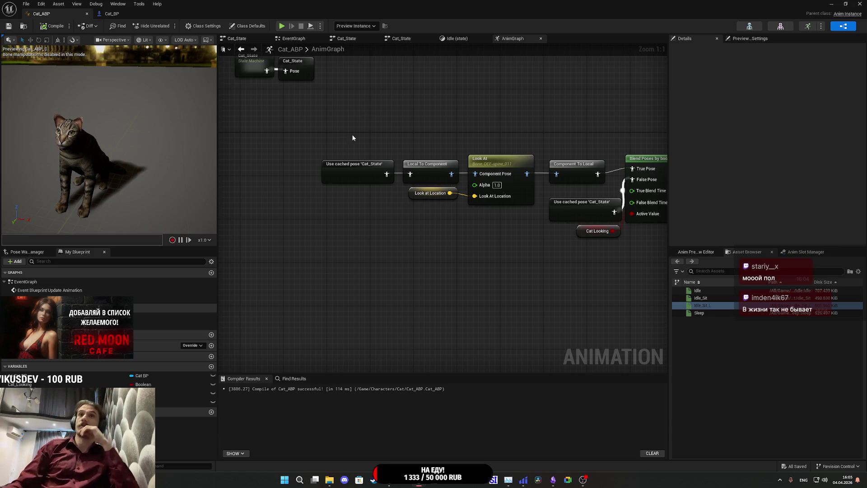
pyautogui.moveTo(582, 121)
pyautogui.mouseDown()
pyautogui.moveTo(598, 128)
pyautogui.moveTo(592, 166)
pyautogui.moveTo(555, 193)
pyautogui.moveTo(368, 221)
pyautogui.mouseUp()
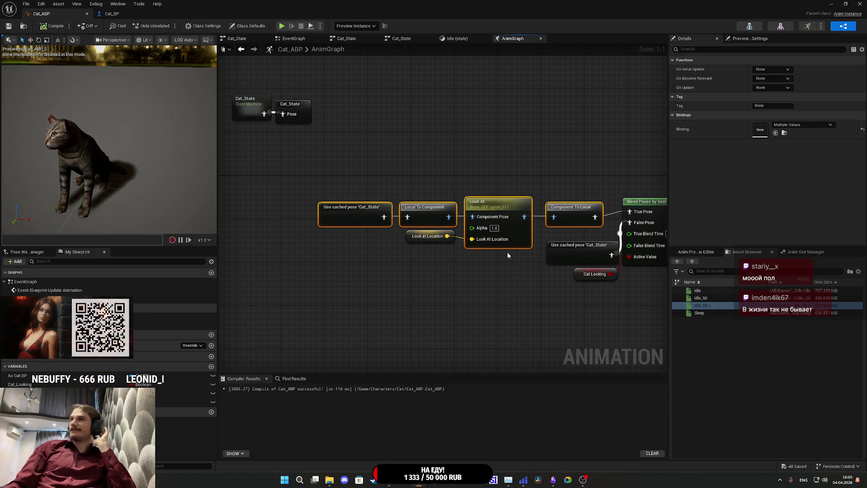
# Step: Save Cat_ABP, then compile and save it again from the EventGraph
pyautogui.click(429, 270)
pyautogui.click(8, 25)
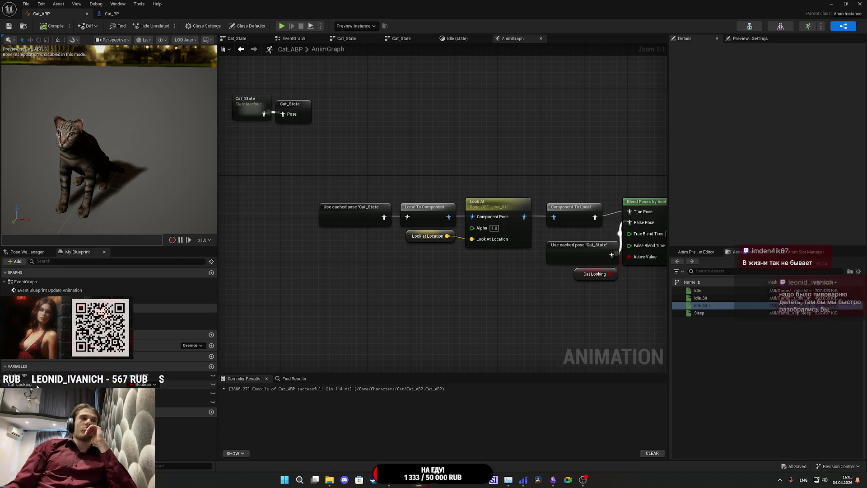
pyautogui.click(38, 384)
pyautogui.scroll(-5, 723, 202)
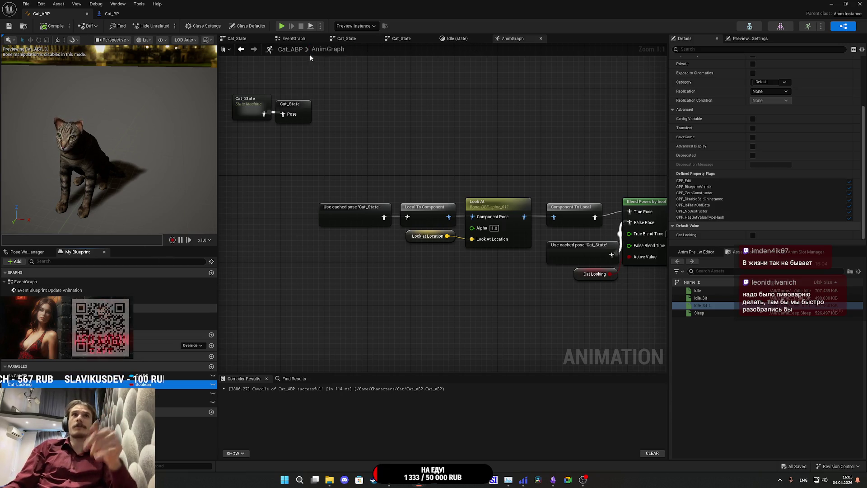
pyautogui.click(346, 39)
pyautogui.click(293, 39)
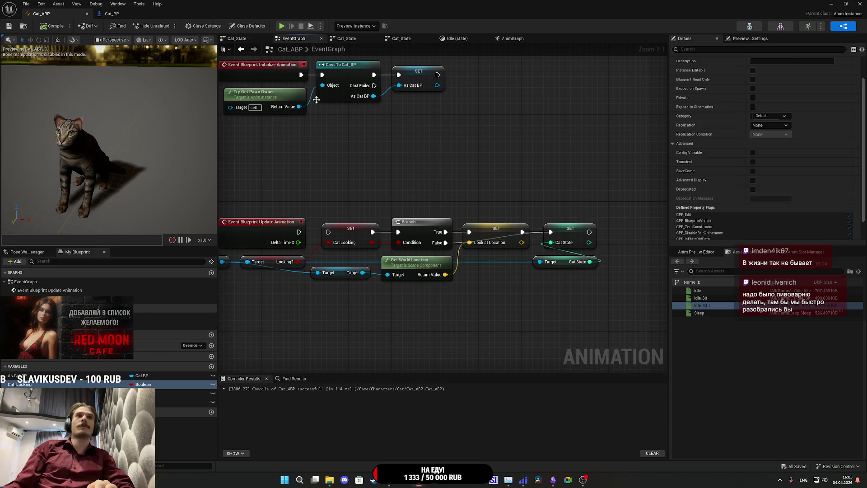
pyautogui.click(330, 229)
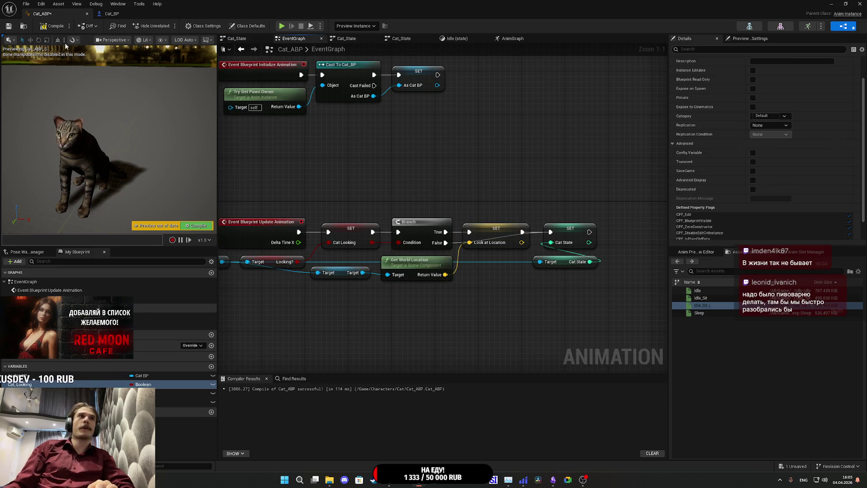
pyautogui.click(53, 26)
pyautogui.click(9, 27)
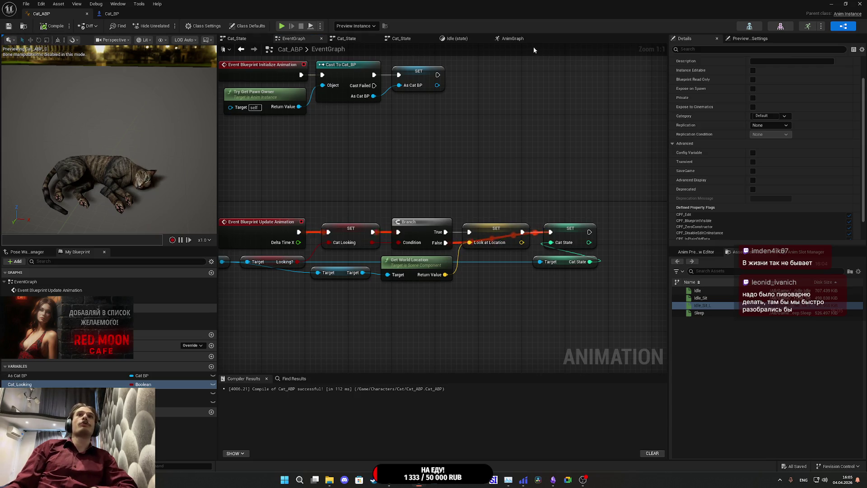
# Step: Set the Cat State variable's Default Value to 0, then compile and save
pyautogui.click(513, 38)
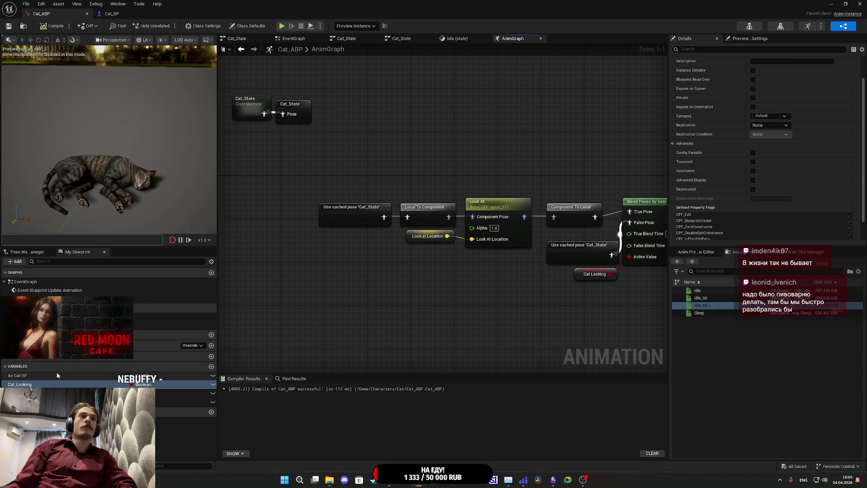
pyautogui.click(45, 402)
pyautogui.scroll(-3, 702, 188)
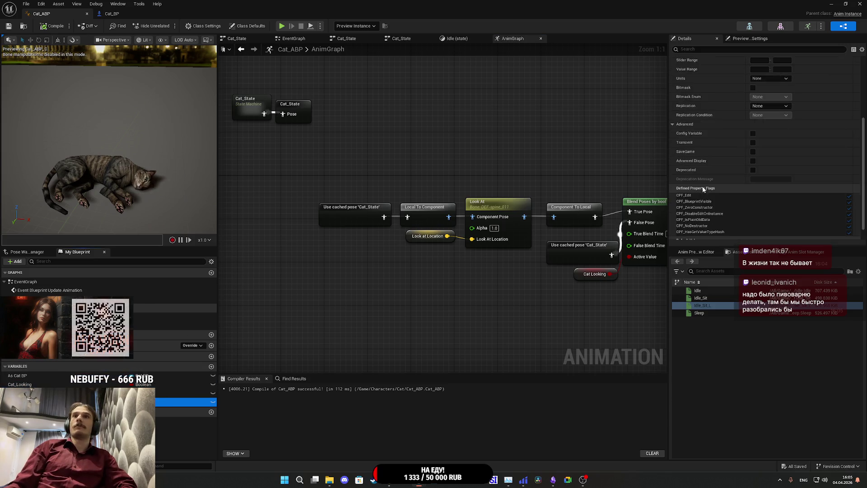
pyautogui.scroll(-1, 702, 186)
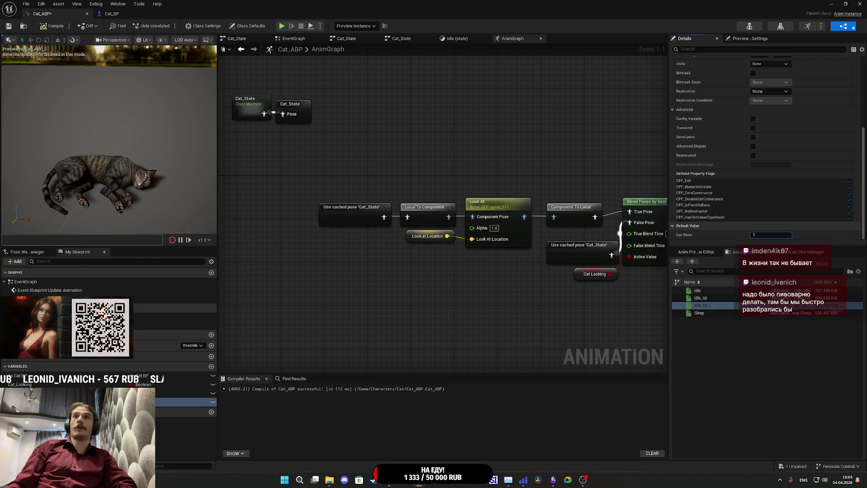
pyautogui.write('0')
pyautogui.press('Return')
pyautogui.click(9, 26)
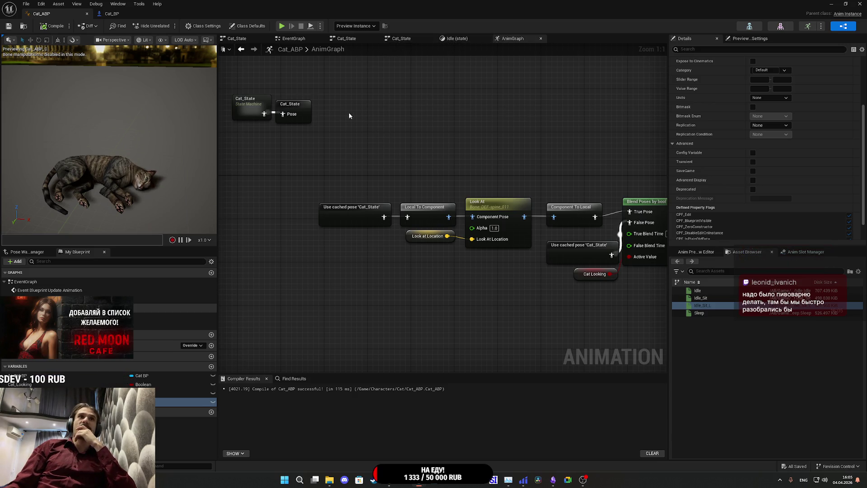
pyautogui.doubleClick(254, 104)
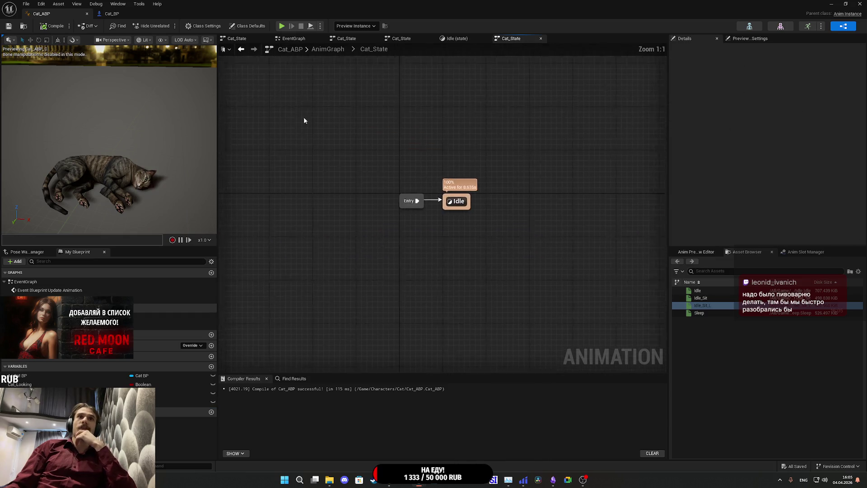
# Step: In the Idle state, move the Cat State node down and paste a third Random Sequence Player
pyautogui.doubleClick(465, 205)
pyautogui.moveTo(343, 258)
pyautogui.mouseDown()
pyautogui.moveTo(360, 226)
pyautogui.moveTo(373, 237)
pyautogui.moveTo(372, 259)
pyautogui.mouseUp()
pyautogui.click(378, 217)
pyautogui.click(362, 216)
pyautogui.click(379, 161)
pyautogui.click(335, 215)
pyautogui.hotkey('ctrl', 'v')
# Step: Add a Blend Pose 2 pin to Blend Poses by int, wire the third player to it, and compile
pyautogui.moveTo(390, 225)
pyautogui.mouseDown()
pyautogui.moveTo(427, 177)
pyautogui.moveTo(475, 169)
pyautogui.mouseUp()
pyautogui.press('Escape')
pyautogui.click(484, 180)
pyautogui.rightClick(484, 180)
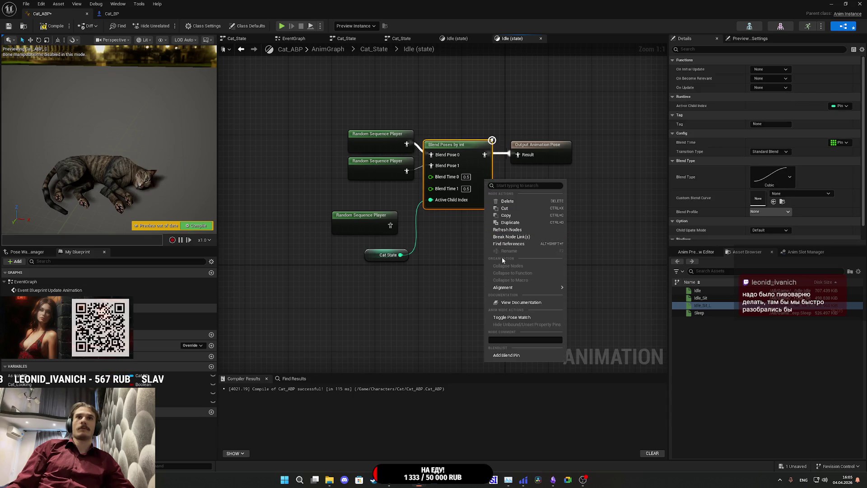
pyautogui.click(499, 355)
pyautogui.moveTo(390, 225)
pyautogui.mouseDown()
pyautogui.moveTo(445, 206)
pyautogui.moveTo(431, 176)
pyautogui.moveTo(391, 198)
pyautogui.mouseUp()
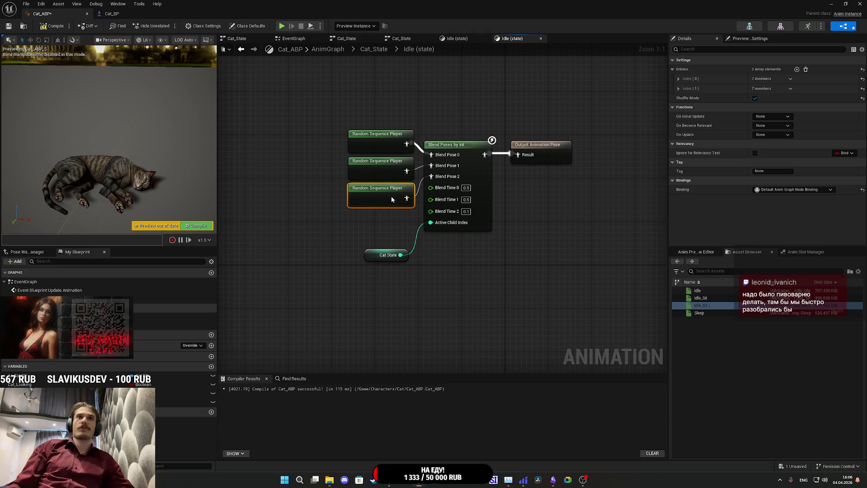
pyautogui.click(294, 131)
pyautogui.click(52, 26)
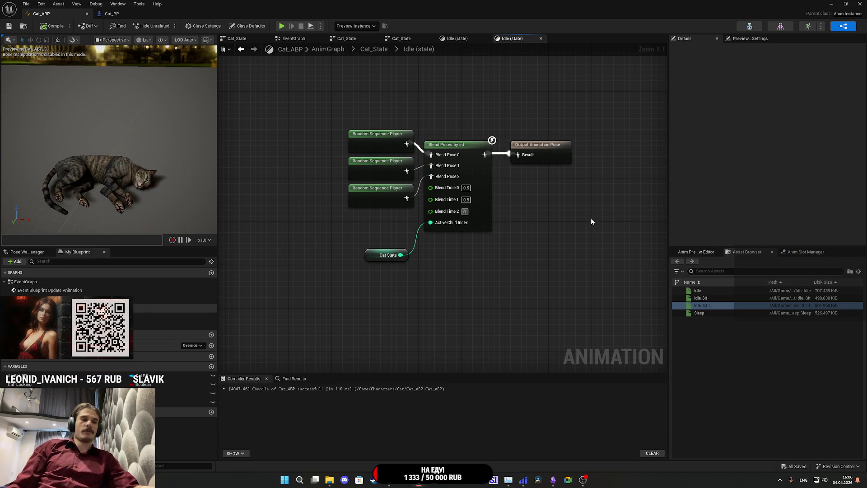
# Step: Set Blend Time 2 to 0.5 and compile and save
pyautogui.write('.5')
pyautogui.press('Return')
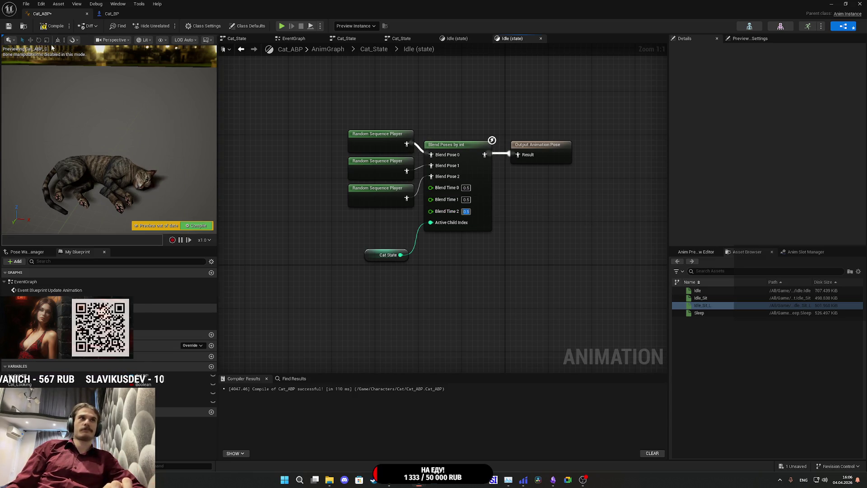
pyautogui.click(49, 30)
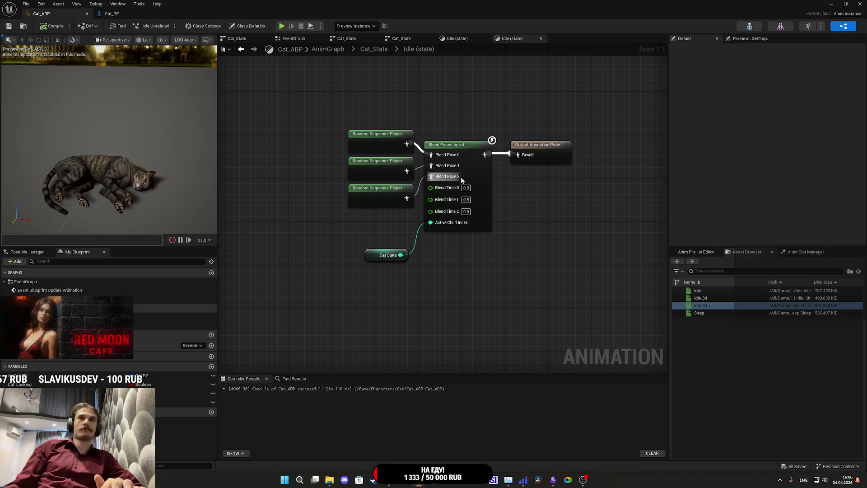
# Step: Add a third entry to the third Random Sequence Player's Entries list
pyautogui.click(478, 174)
pyautogui.click(390, 199)
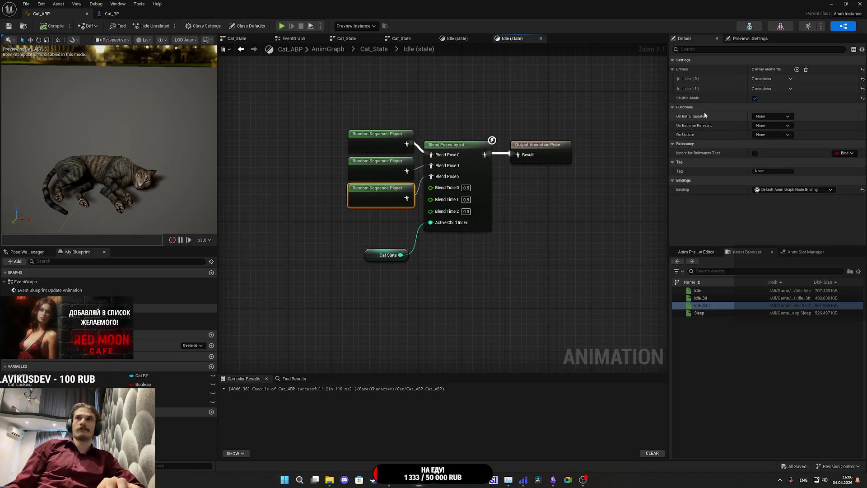
pyautogui.click(681, 70)
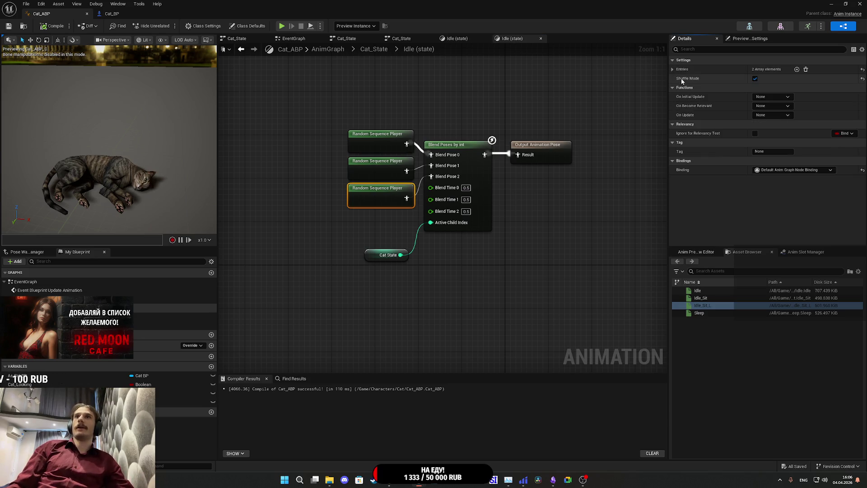
pyautogui.click(673, 69)
pyautogui.scroll(-3, 704, 113)
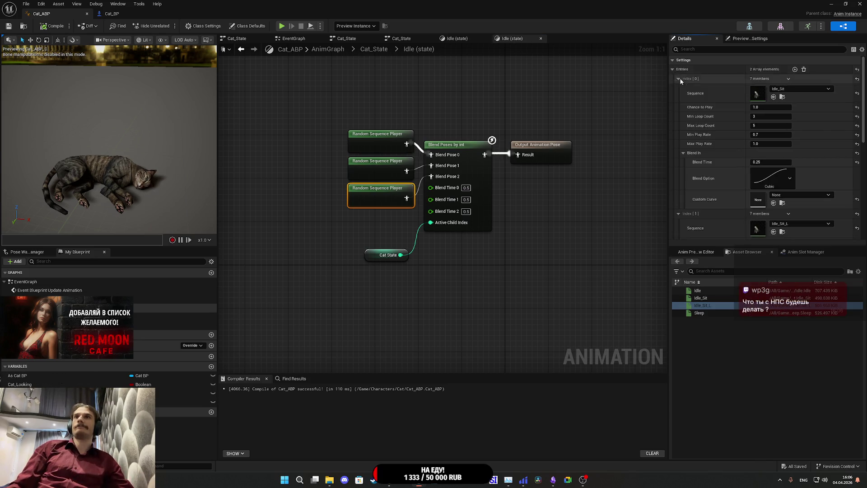
pyautogui.scroll(-5, 706, 124)
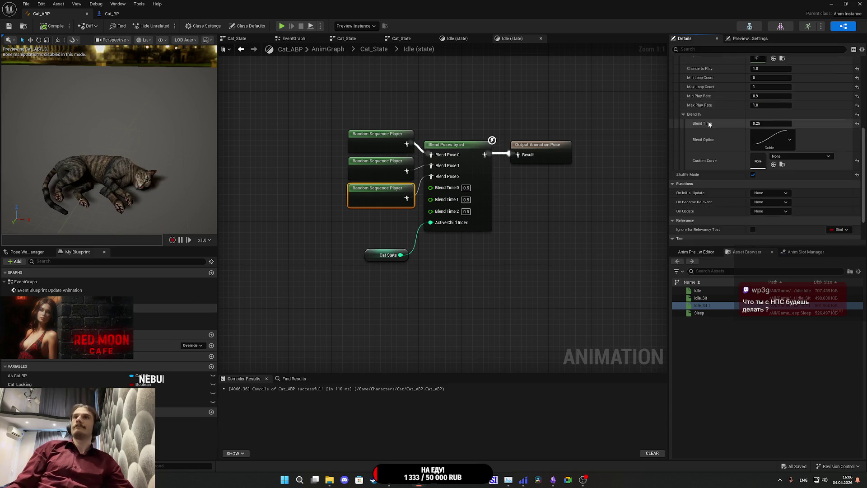
pyautogui.scroll(5, 708, 124)
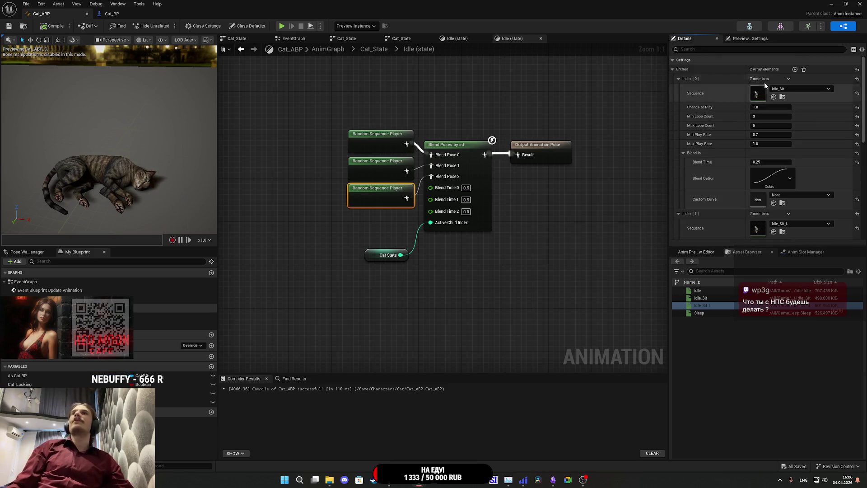
pyautogui.click(794, 69)
pyautogui.scroll(-9, 712, 141)
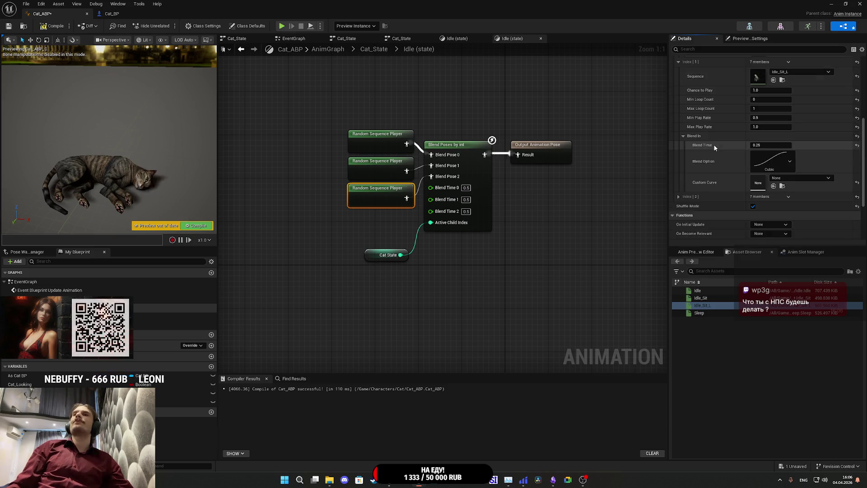
pyautogui.scroll(2, 715, 143)
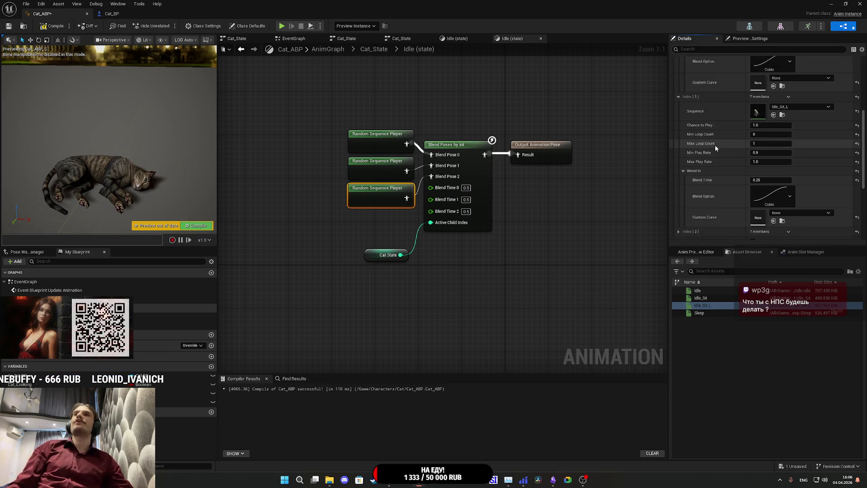
# Step: Give the Index [2] entry a minimum play rate of 0.75 and a minimum loop count of 3
pyautogui.click(678, 166)
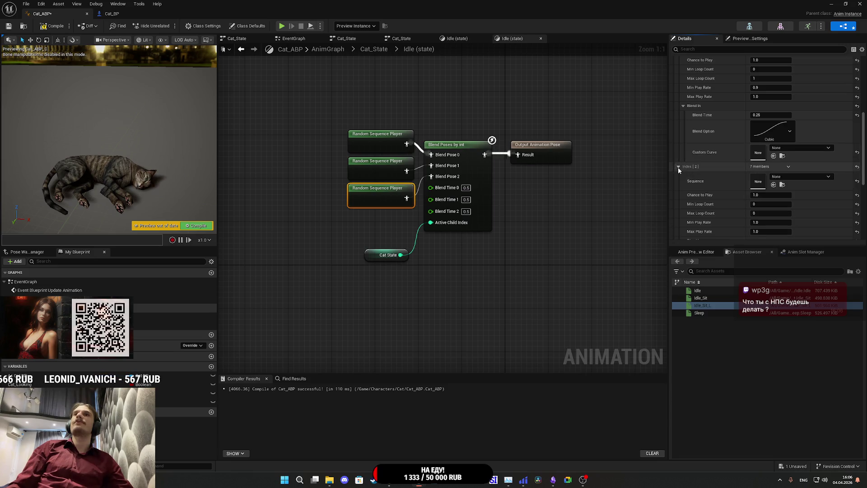
pyautogui.scroll(-2, 710, 177)
pyautogui.scroll(-1, 708, 178)
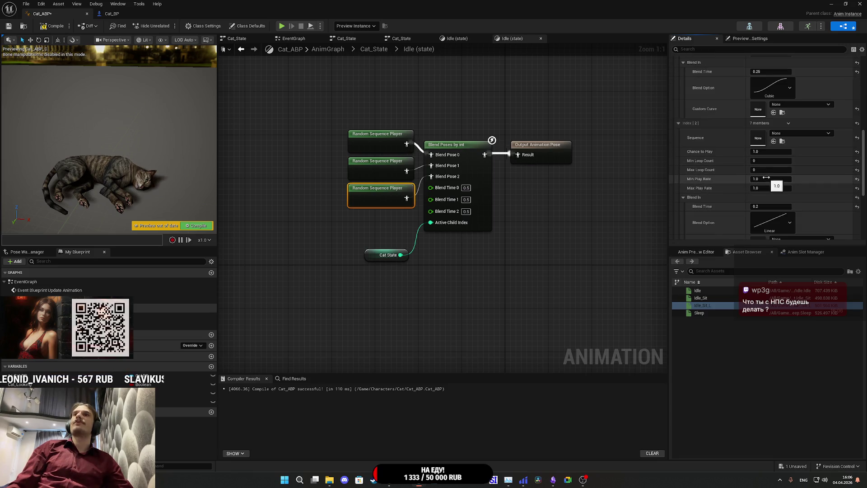
pyautogui.write('0.')
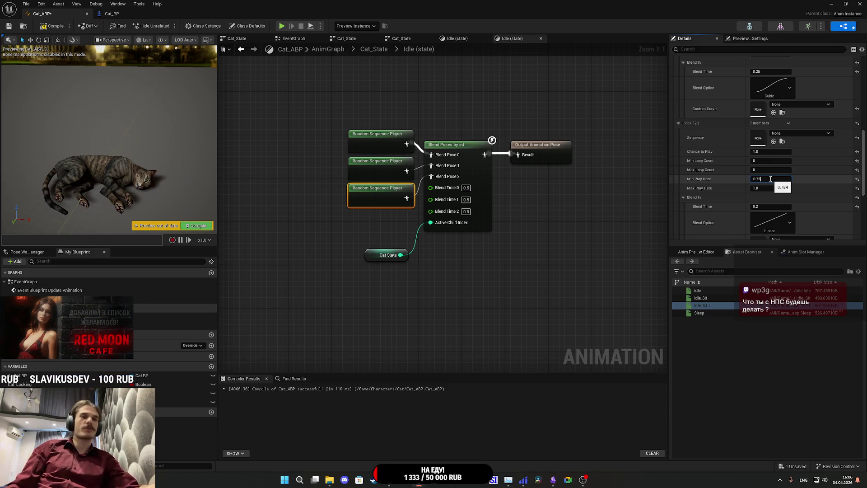
pyautogui.write('75')
pyautogui.press('Return')
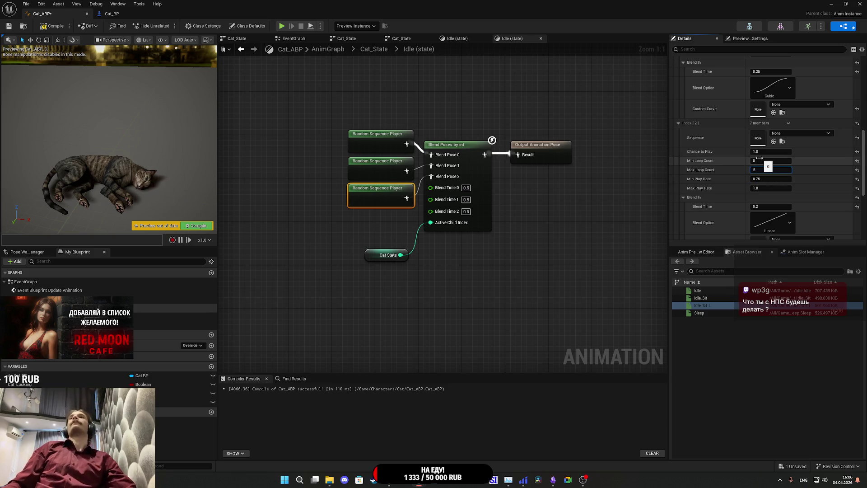
pyautogui.press('Return')
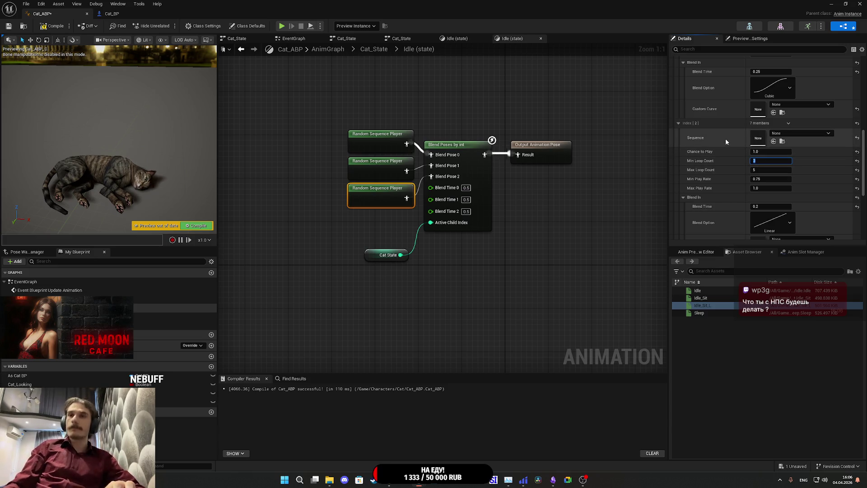
# Step: Assign the Idle animation to the new entry, keep Cubic blending, then compile and save Cat_ABP
pyautogui.moveTo(697, 291)
pyautogui.mouseDown()
pyautogui.moveTo(686, 285)
pyautogui.moveTo(777, 189)
pyautogui.moveTo(790, 137)
pyautogui.mouseUp()
pyautogui.scroll(8, 730, 210)
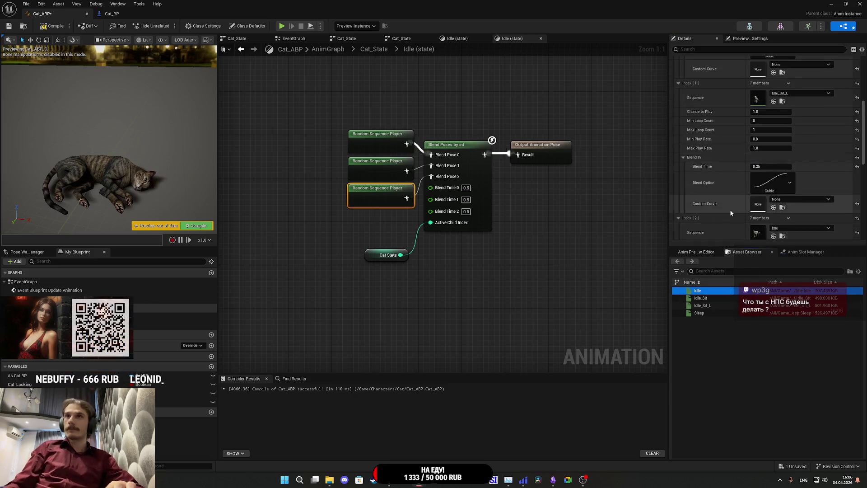
pyautogui.scroll(-5, 729, 208)
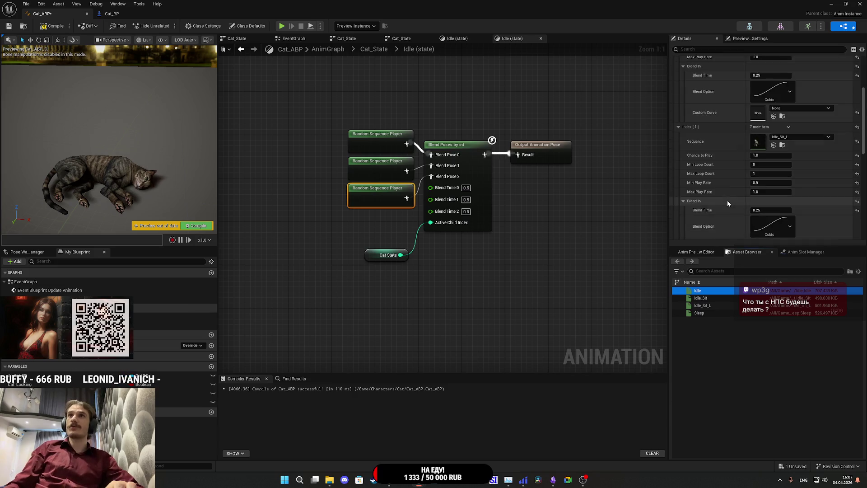
pyautogui.scroll(-5, 727, 201)
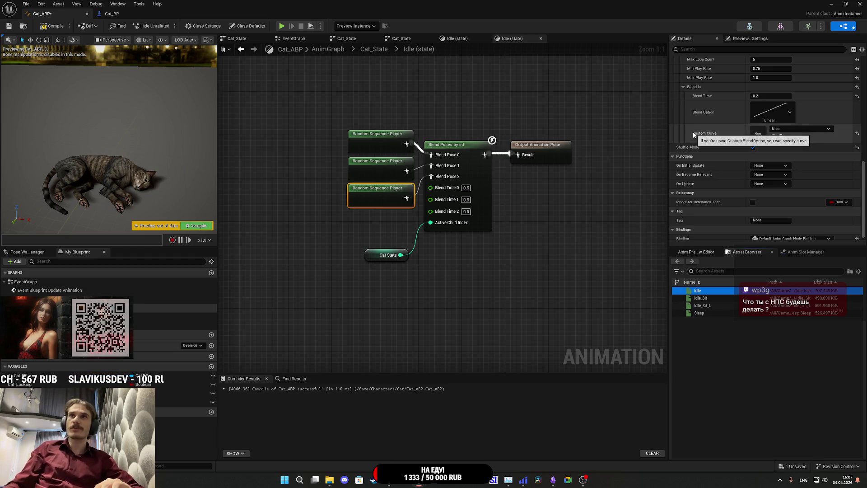
pyautogui.scroll(4, 714, 142)
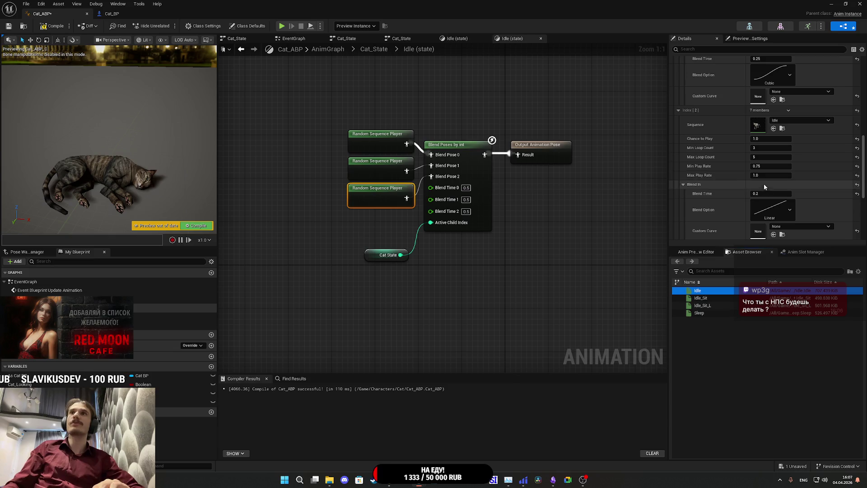
pyautogui.scroll(3, 707, 187)
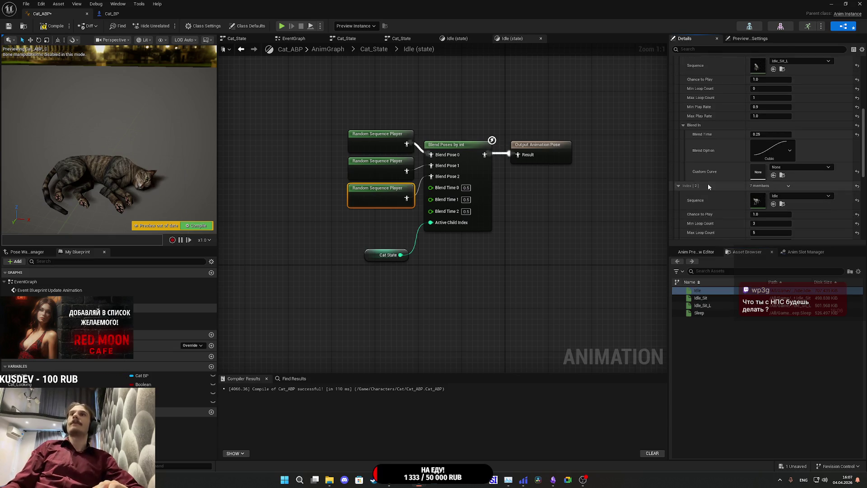
pyautogui.scroll(-4, 708, 183)
pyautogui.click(789, 176)
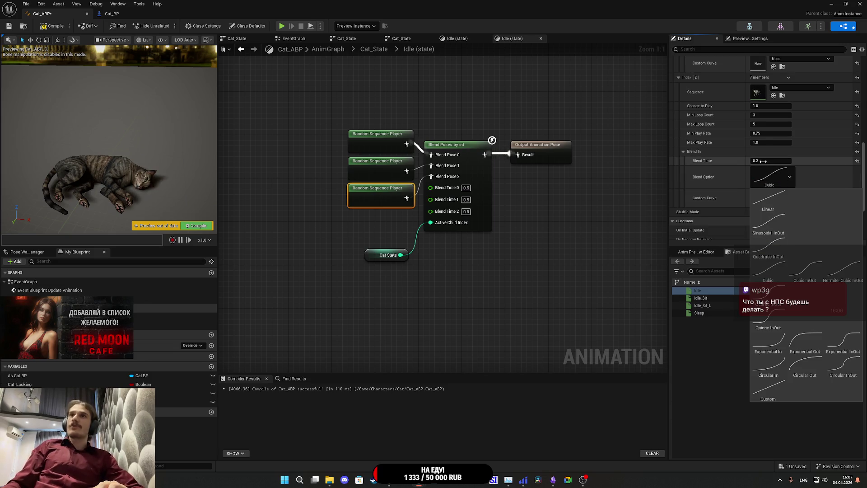
pyautogui.click(776, 160)
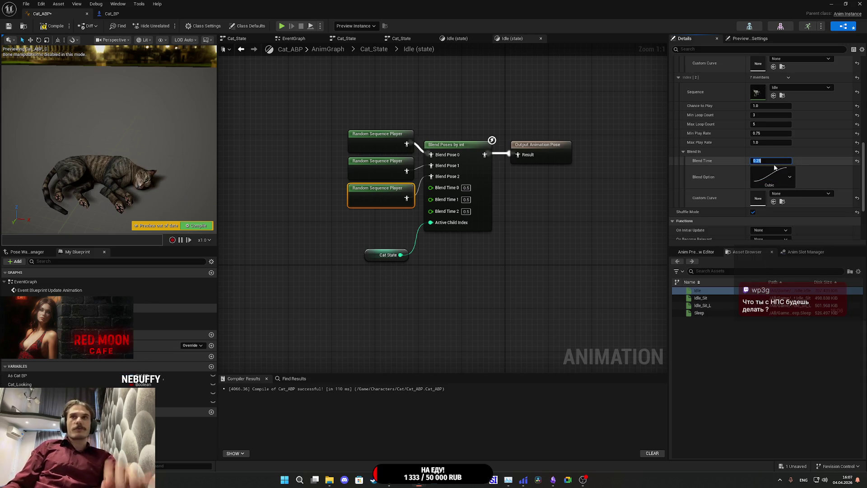
pyautogui.click(53, 25)
pyautogui.click(9, 26)
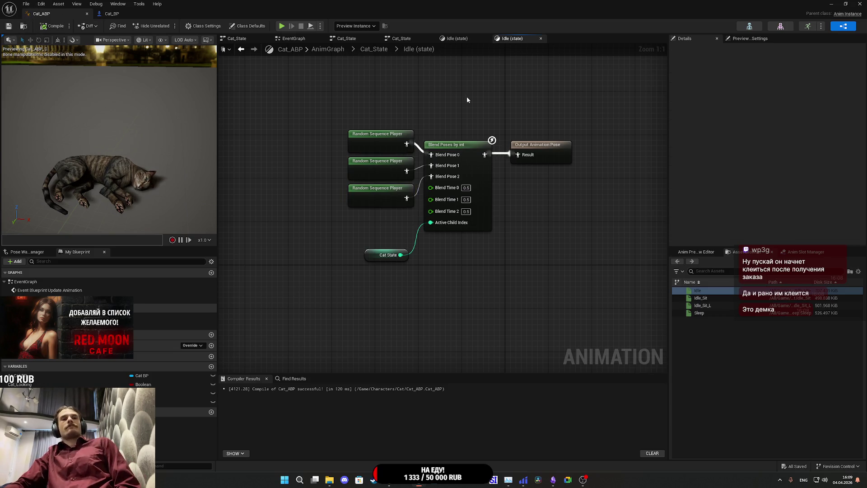
# Step: Move the Cat State node up beside Active Child Index and save Cat_ABP
pyautogui.moveTo(376, 257); pyautogui.dragTo(375, 225)
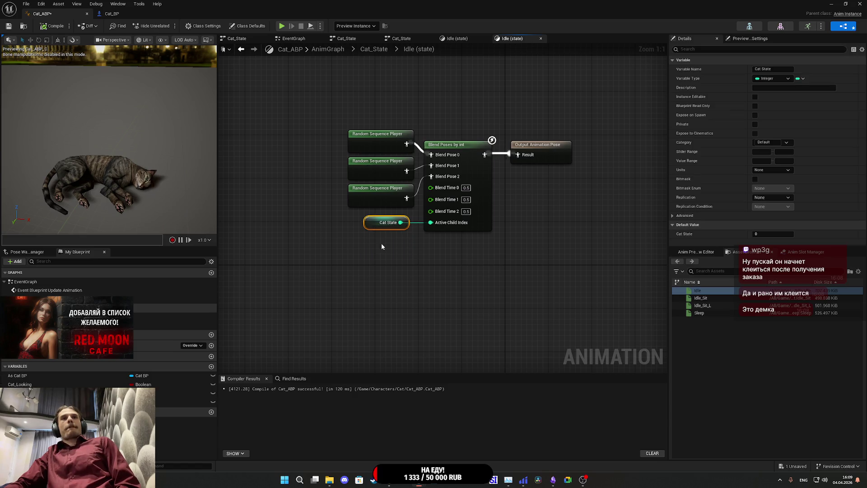
pyautogui.click(381, 243)
pyautogui.click(8, 27)
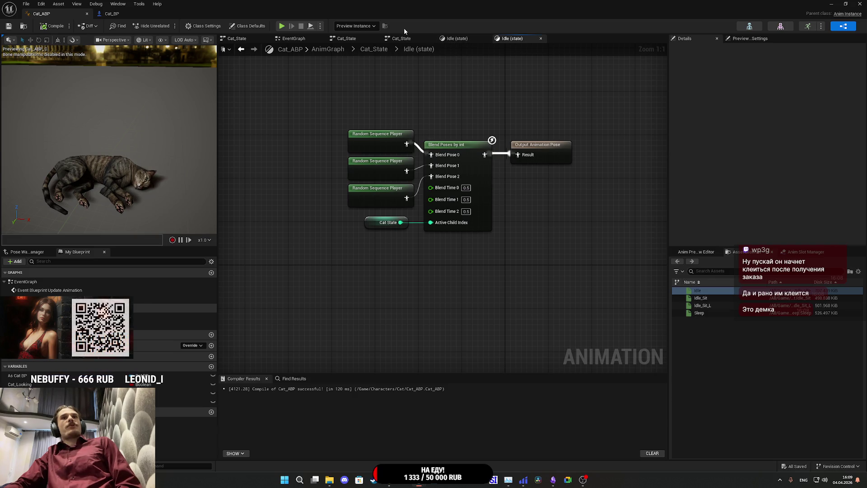
# Step: After checking the blend settings, nudge Output Animation Pose left, save, and go to Cat_BP
pyautogui.click(379, 195)
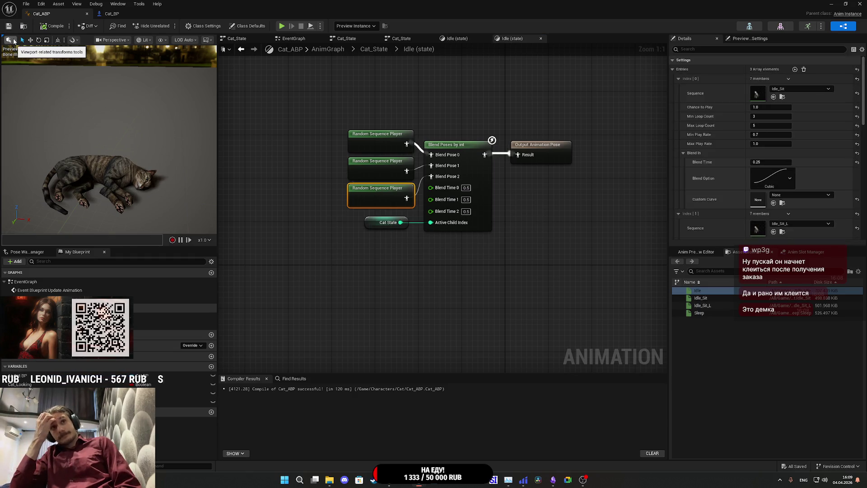
pyautogui.click(478, 167)
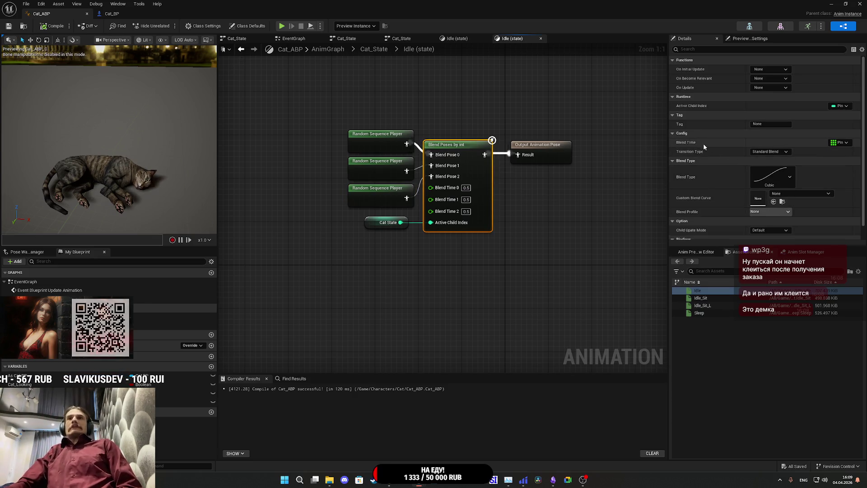
pyautogui.click(627, 126)
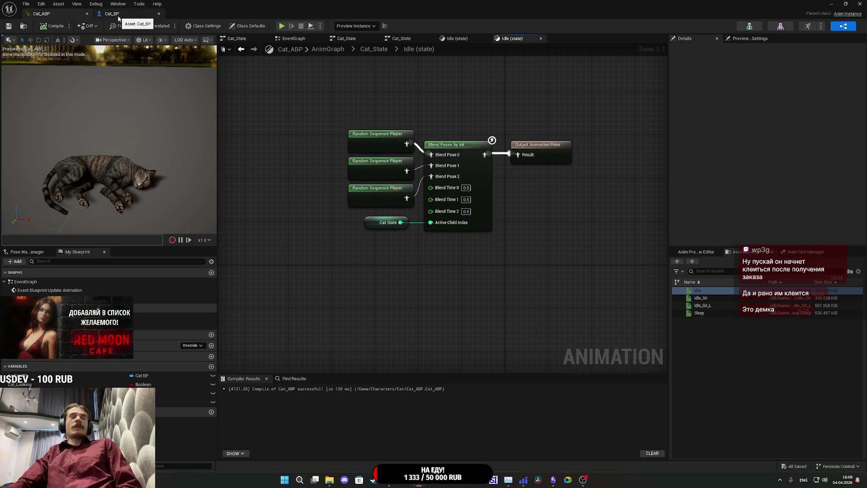
pyautogui.moveTo(548, 150); pyautogui.dragTo(538, 150)
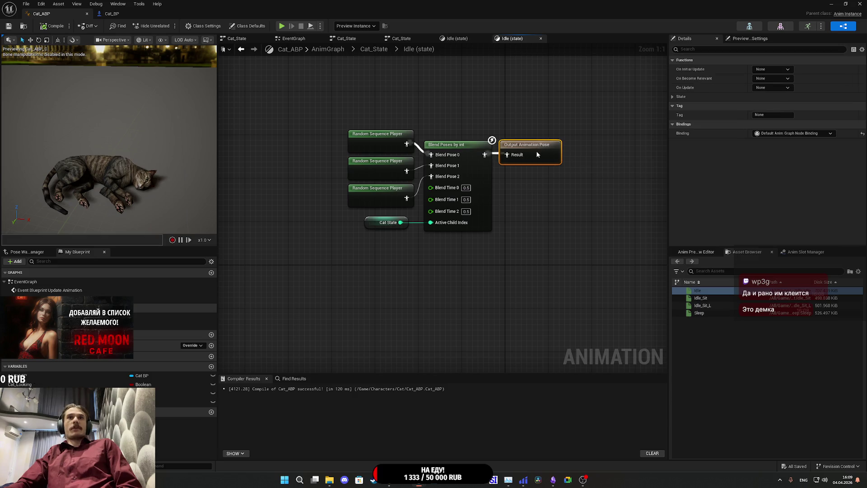
pyautogui.click(9, 26)
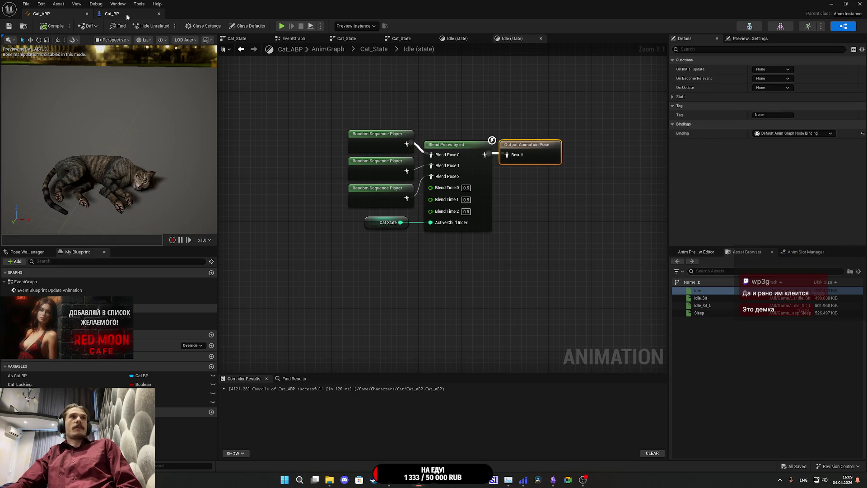
pyautogui.click(126, 14)
# Step: Add a custom event named 'Set Cat_State' to Cat_BP's EventGraph, save, and drag in Cat_State
pyautogui.scroll(-3, 529, 226)
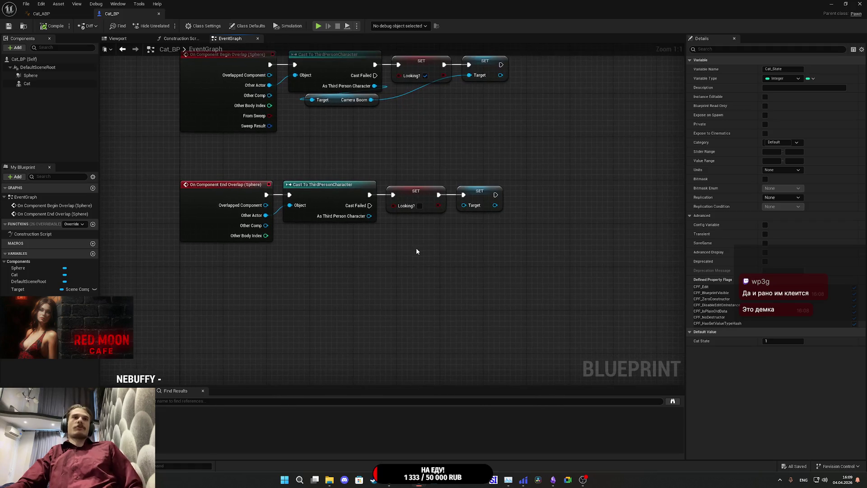
pyautogui.rightClick(340, 225)
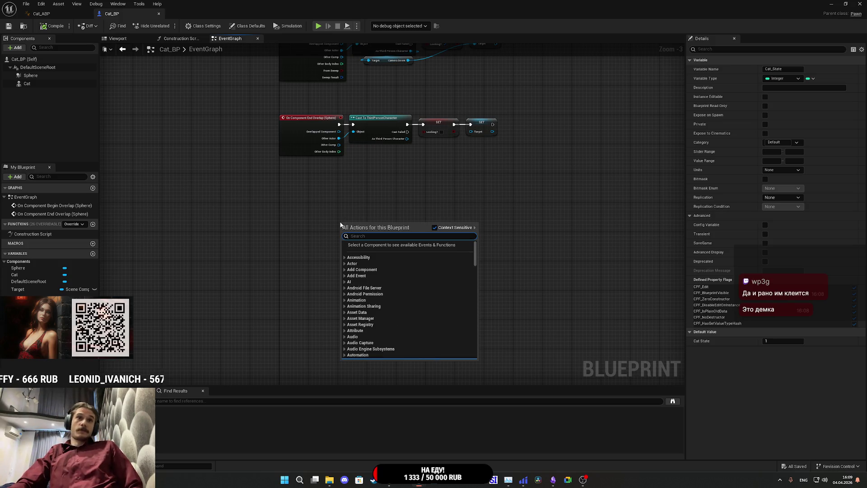
pyautogui.write('cus')
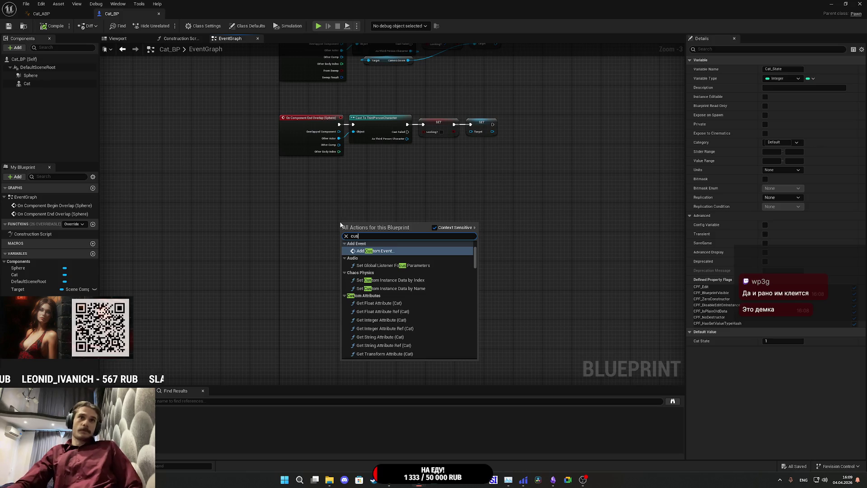
pyautogui.click(379, 251)
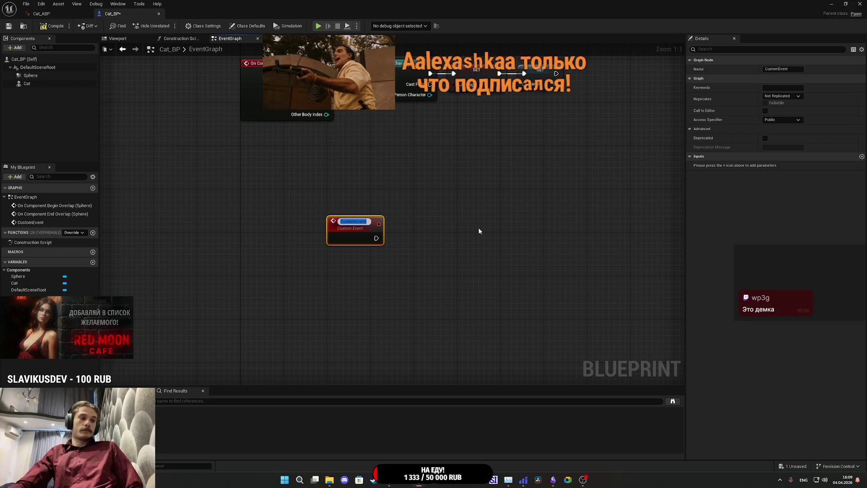
pyautogui.write('Set')
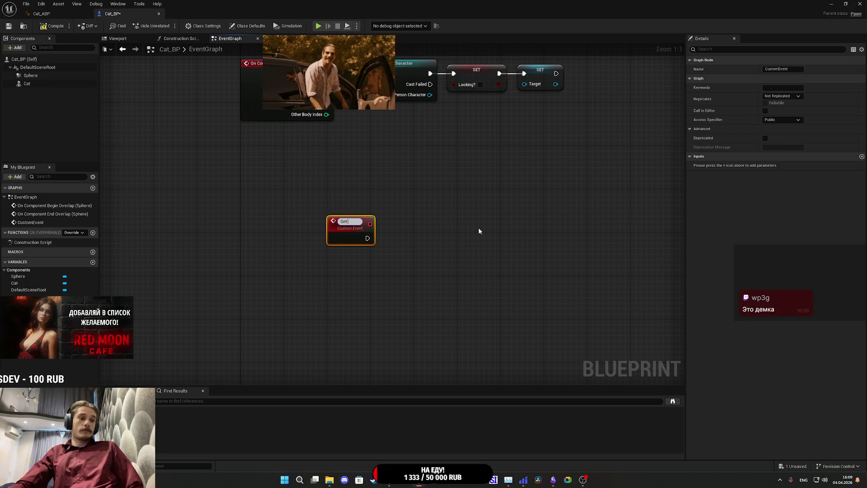
pyautogui.write(' Cat')
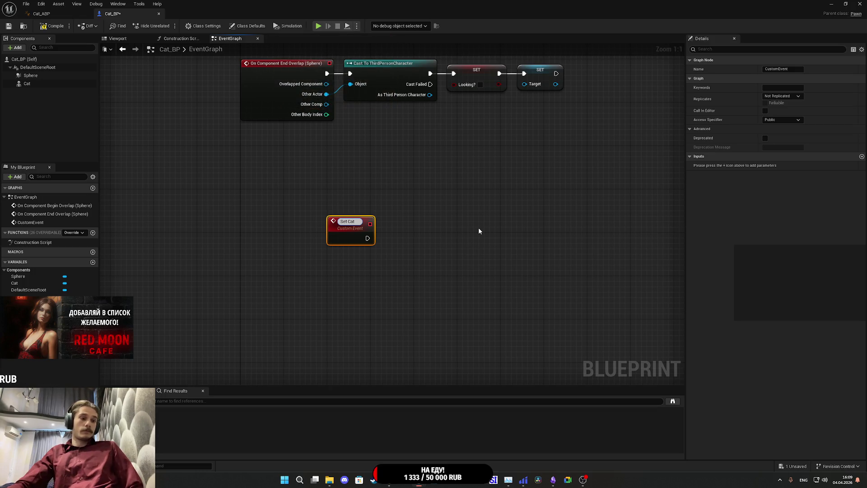
pyautogui.write('_State')
pyautogui.press('Return')
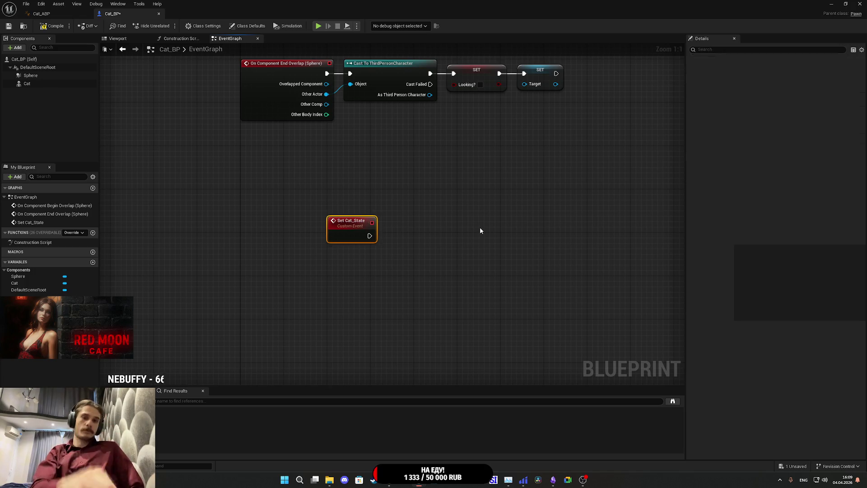
pyautogui.hotkey('ctrl', 's')
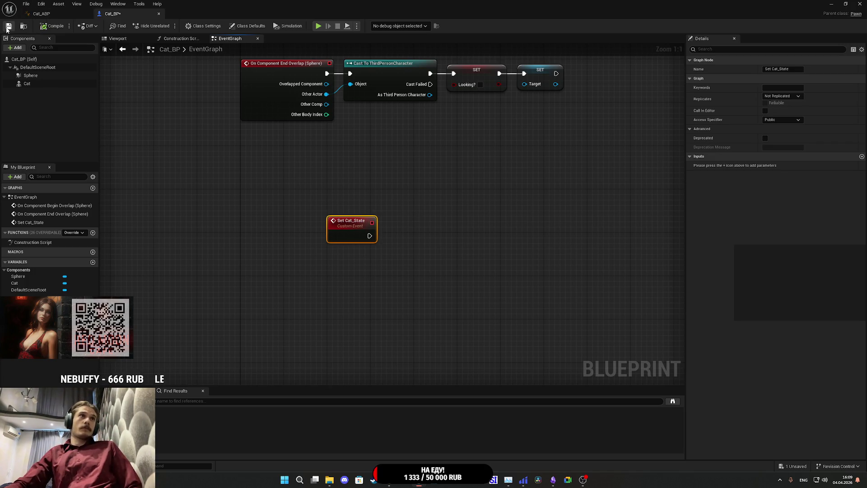
pyautogui.moveTo(20, 302)
pyautogui.mouseDown()
pyautogui.moveTo(266, 295)
pyautogui.moveTo(421, 225)
pyautogui.moveTo(358, 236)
pyautogui.mouseUp()
# Step: Place a SET Cat_State node, wire it to the event as a Cat State input, and save
pyautogui.click(382, 278)
pyautogui.moveTo(422, 222); pyautogui.dragTo(374, 236)
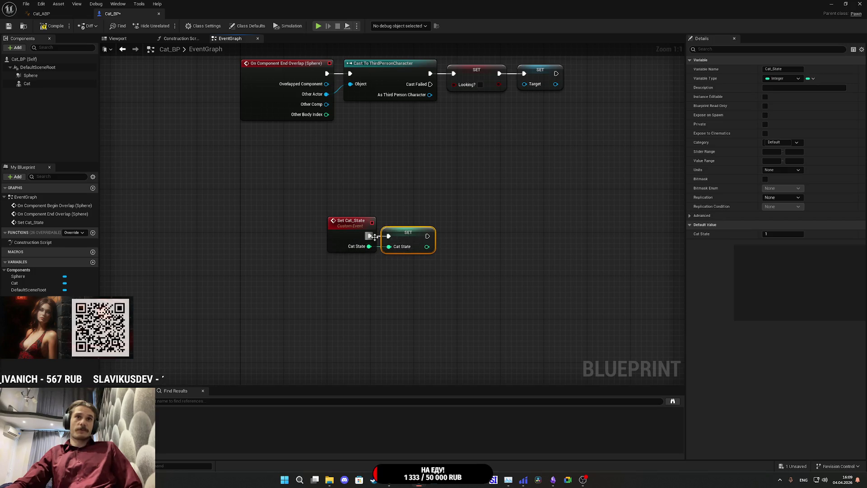
pyautogui.click(8, 27)
# Step: Add a Switch on Int node fed by the setter's Cat State output, placed beside it, and save
pyautogui.moveTo(511, 199); pyautogui.dragTo(433, 202)
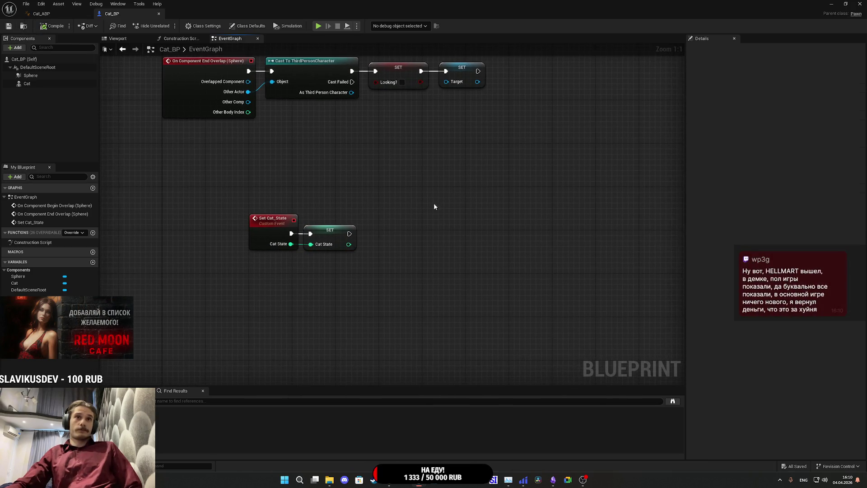
pyautogui.moveTo(354, 244)
pyautogui.mouseDown()
pyautogui.moveTo(384, 259)
pyautogui.moveTo(377, 257)
pyautogui.mouseUp()
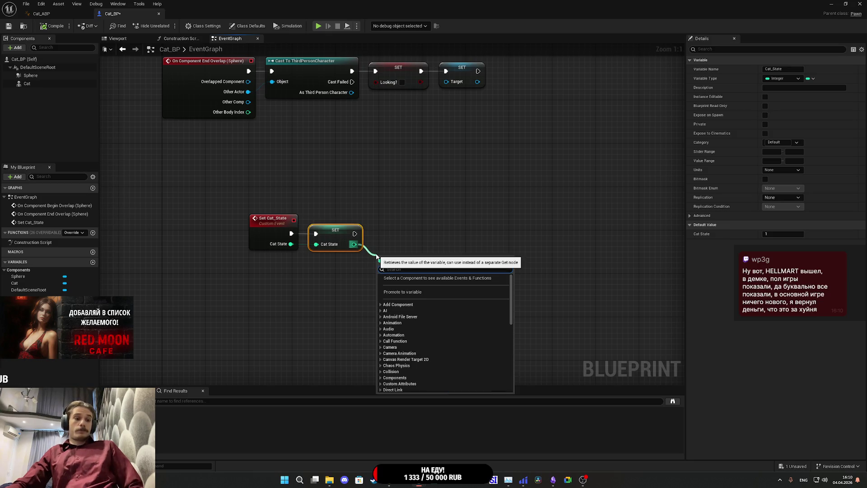
pyautogui.write('int')
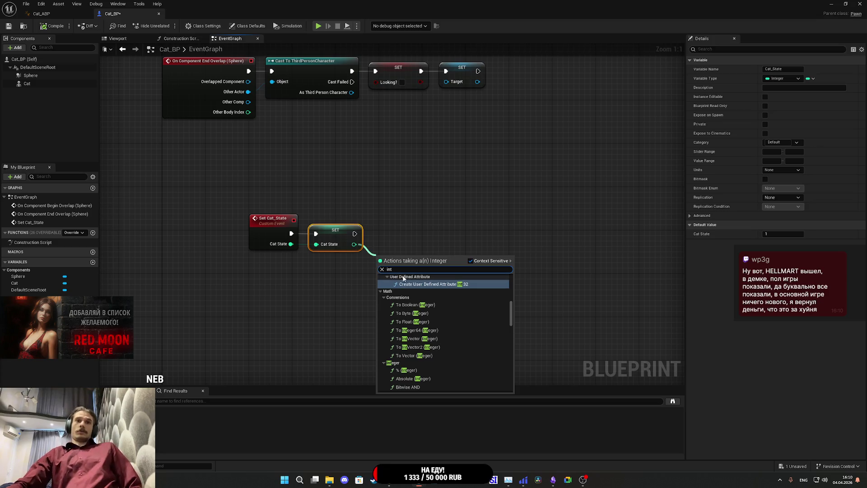
pyautogui.moveTo(354, 244); pyautogui.dragTo(396, 271)
pyautogui.write('swoi')
pyautogui.press('BackSpace')
pyautogui.press('BackSpace')
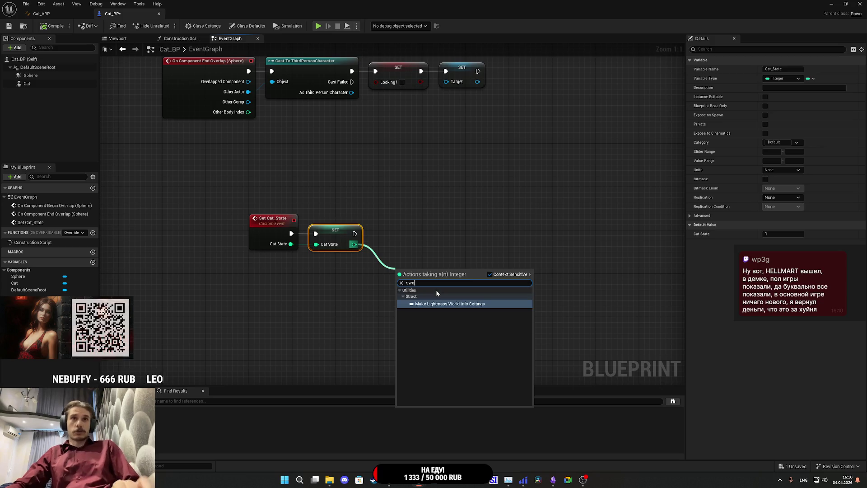
pyautogui.click(433, 324)
pyautogui.moveTo(457, 294); pyautogui.dragTo(435, 246)
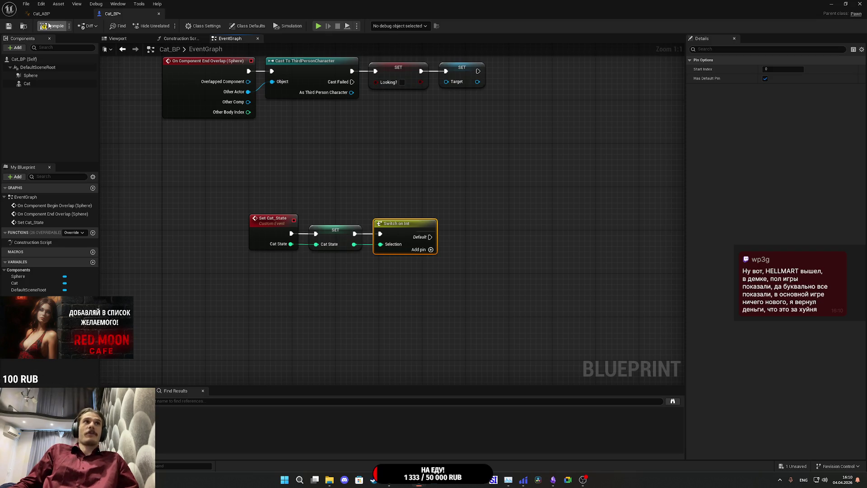
pyautogui.click(9, 26)
# Step: Add case output pins 0, 1 and 2 to the Switch on Int node
pyautogui.click(460, 191)
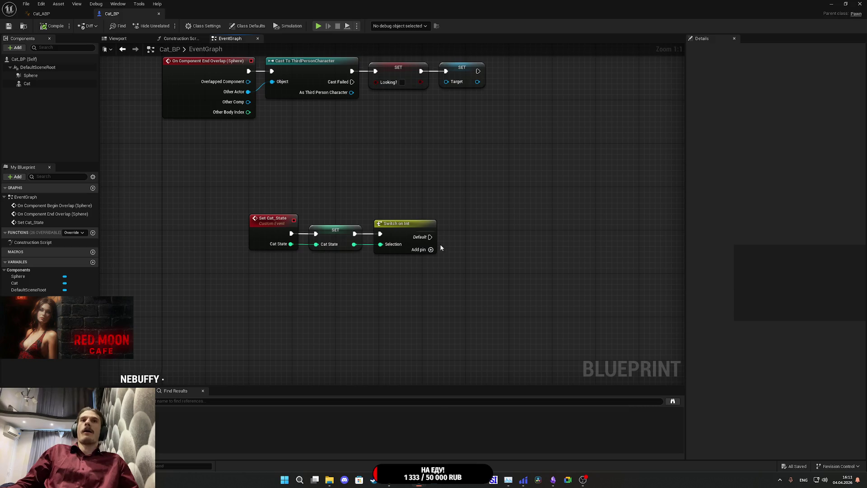
pyautogui.click(429, 251)
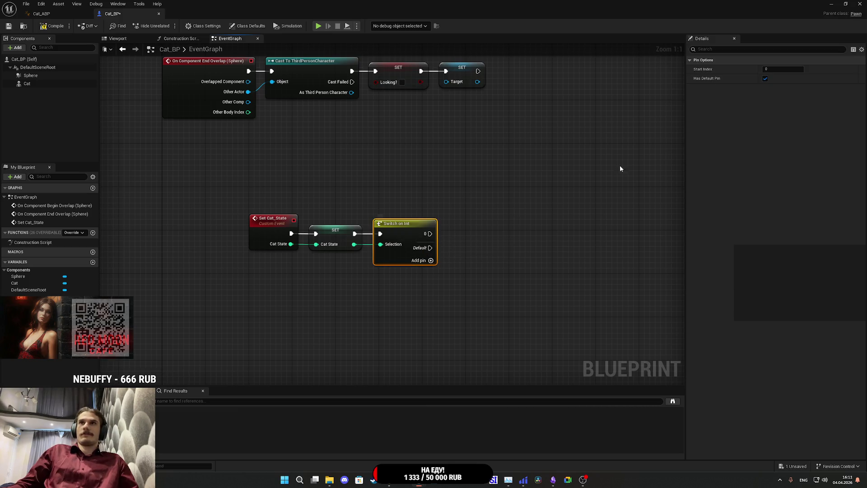
pyautogui.click(431, 260)
pyautogui.click(430, 271)
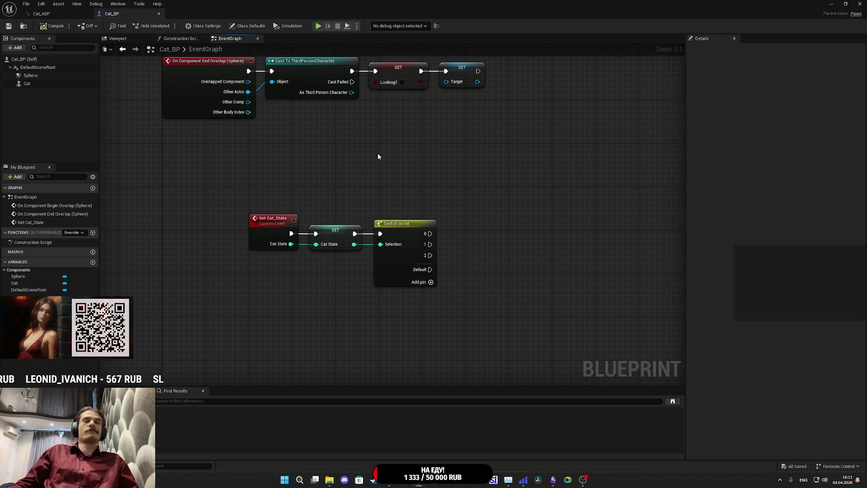
pyautogui.moveTo(377, 153); pyautogui.dragTo(329, 222)
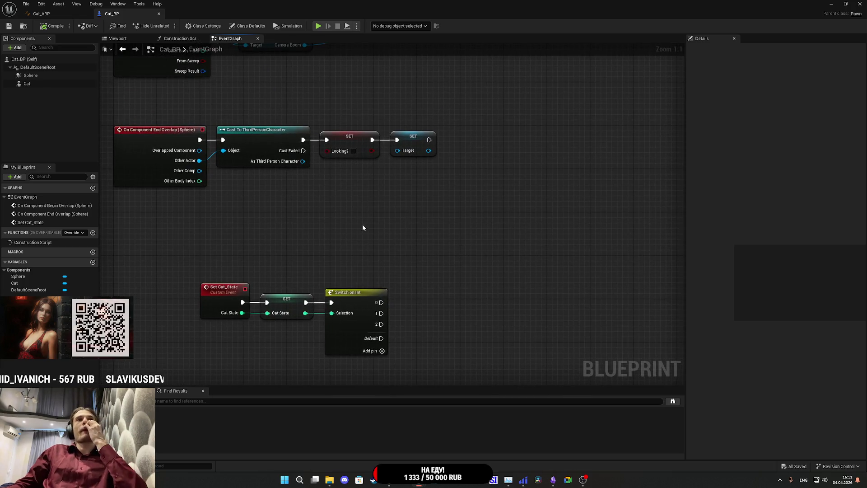
# Step: Place a Cat State getter near the Begin Overlap chain and shift the two SET nodes right
pyautogui.moveTo(364, 216); pyautogui.dragTo(393, 383)
pyautogui.moveTo(22, 297)
pyautogui.mouseDown()
pyautogui.moveTo(215, 376)
pyautogui.moveTo(309, 236)
pyautogui.mouseUp()
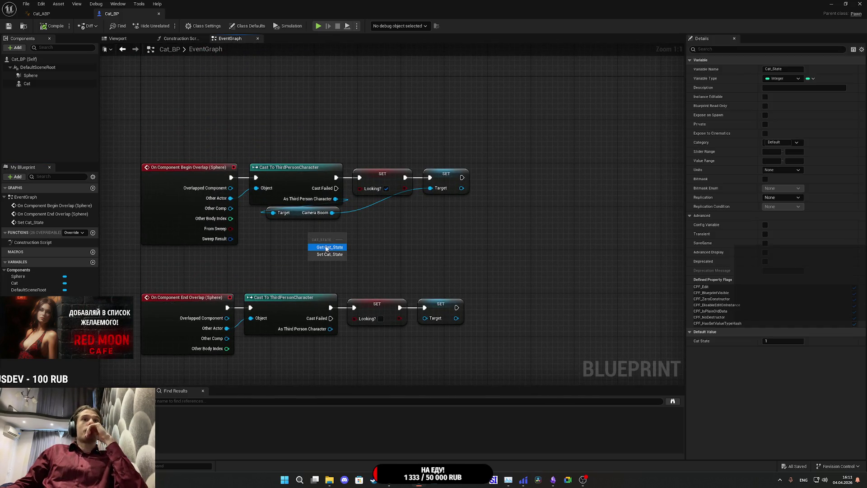
pyautogui.click(330, 242)
pyautogui.moveTo(476, 236)
pyautogui.mouseDown()
pyautogui.moveTo(387, 167)
pyautogui.moveTo(360, 174)
pyautogui.moveTo(463, 174)
pyautogui.mouseUp()
pyautogui.click(397, 136)
# Step: Add a Branch after the cast's success output and arrange the SET nodes and getter around it
pyautogui.moveTo(336, 177)
pyautogui.mouseDown()
pyautogui.moveTo(366, 189)
pyautogui.moveTo(391, 180)
pyautogui.moveTo(384, 179)
pyautogui.mouseUp()
pyautogui.write('branch')
pyautogui.click(390, 224)
pyautogui.click(401, 245)
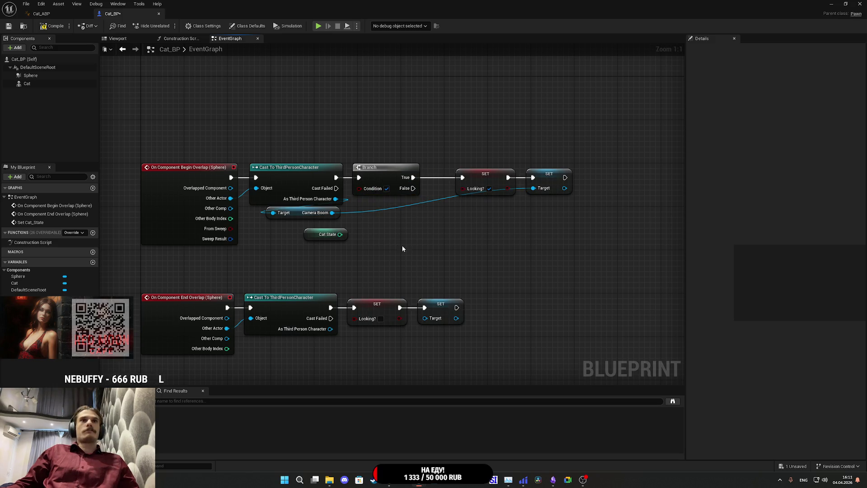
pyautogui.moveTo(491, 227)
pyautogui.mouseDown()
pyautogui.moveTo(538, 164)
pyautogui.moveTo(518, 164)
pyautogui.mouseUp()
pyautogui.click(449, 237)
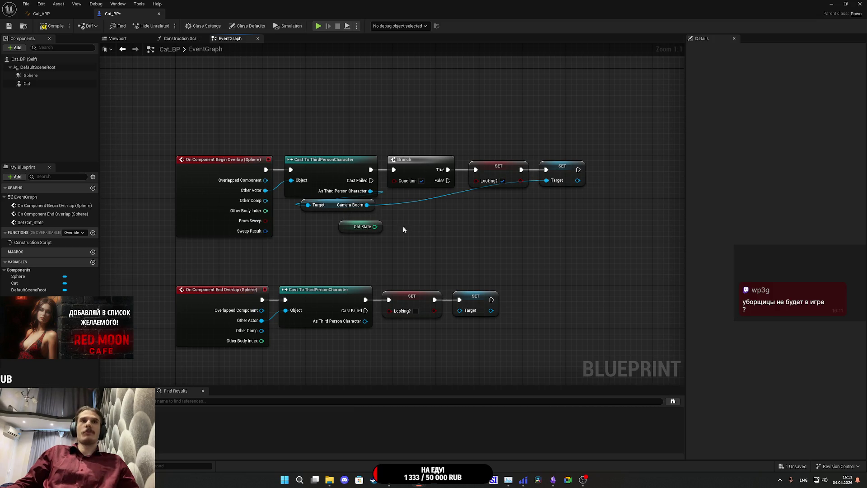
pyautogui.moveTo(346, 226); pyautogui.dragTo(336, 224)
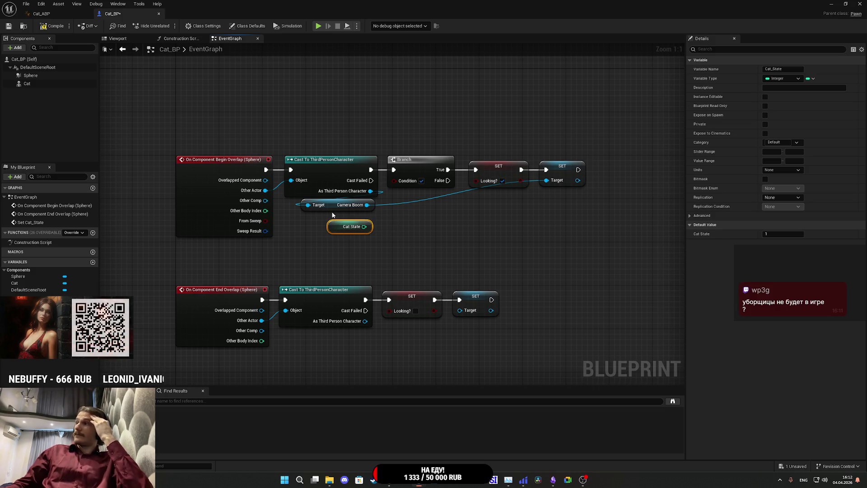
pyautogui.click(428, 226)
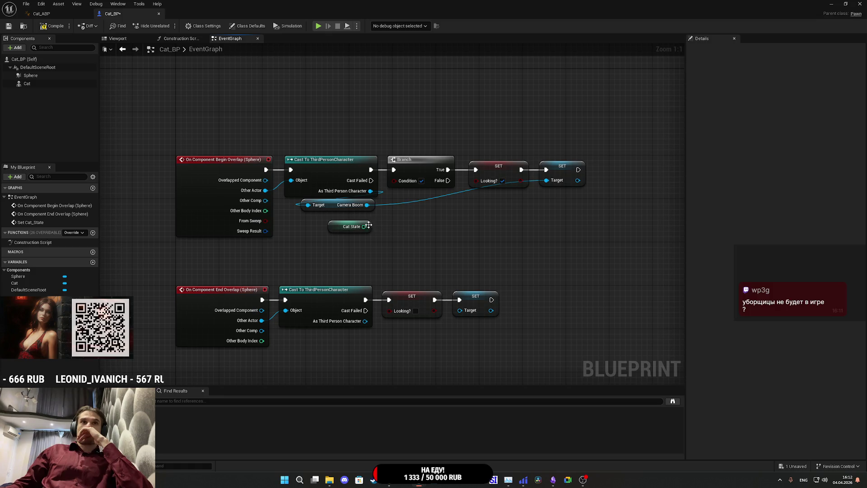
pyautogui.moveTo(493, 222); pyautogui.dragTo(567, 169)
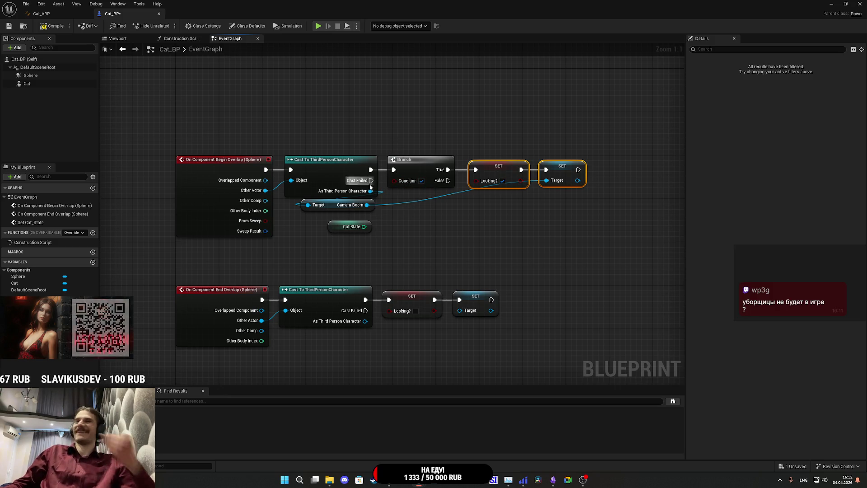
# Step: Compare Cat State == 0 and feed the result into the Branch condition
pyautogui.moveTo(363, 226); pyautogui.dragTo(400, 228)
pyautogui.write('==')
pyautogui.click(430, 254)
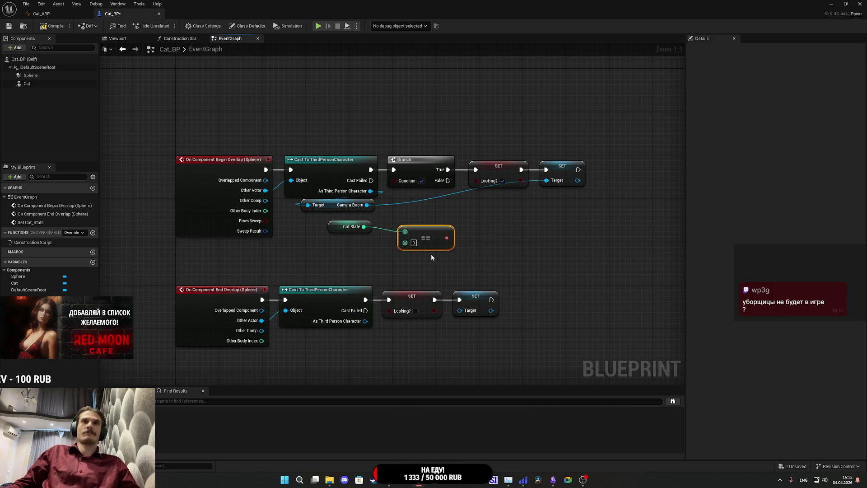
pyautogui.moveTo(449, 239); pyautogui.dragTo(394, 180)
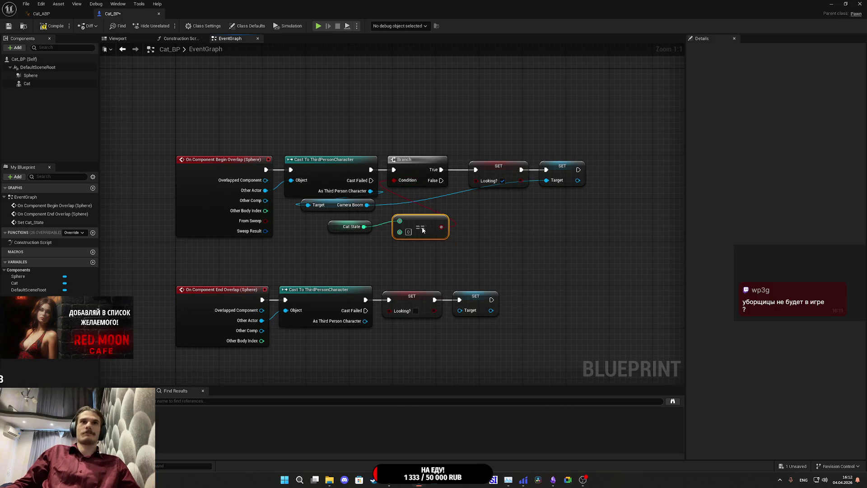
pyautogui.moveTo(422, 227); pyautogui.dragTo(413, 218)
pyautogui.click(432, 249)
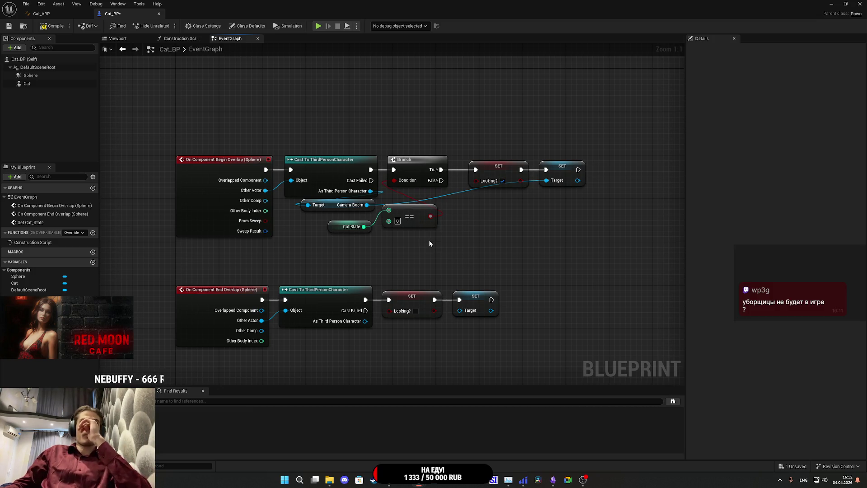
# Step: Rewire the Looking? setters to run from the Branch's False output, then return to Cat_ABP
pyautogui.keyDown('alt'); pyautogui.click(441, 170); pyautogui.keyUp('alt')
pyautogui.moveTo(441, 181)
pyautogui.mouseDown()
pyautogui.moveTo(476, 170)
pyautogui.moveTo(587, 223)
pyautogui.mouseUp()
pyautogui.moveTo(496, 176); pyautogui.dragTo(491, 171)
pyautogui.click(477, 204)
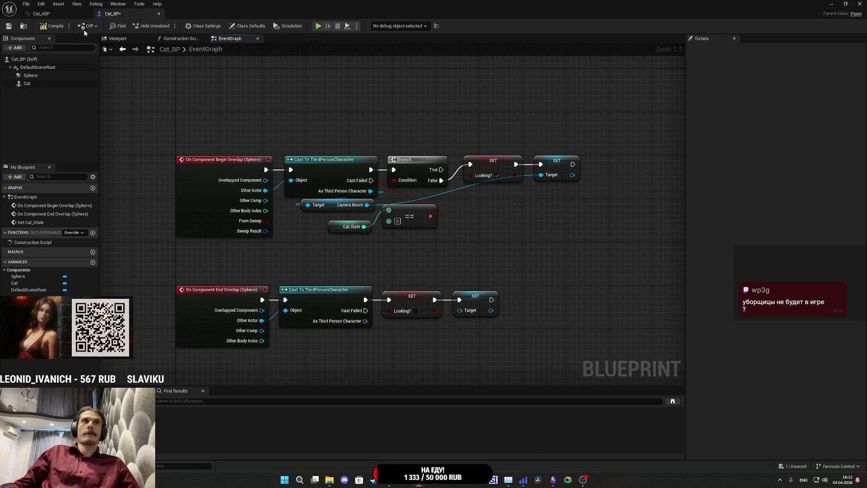
pyautogui.moveTo(374, 111); pyautogui.dragTo(389, 39)
pyautogui.moveTo(485, 178); pyautogui.dragTo(469, 199)
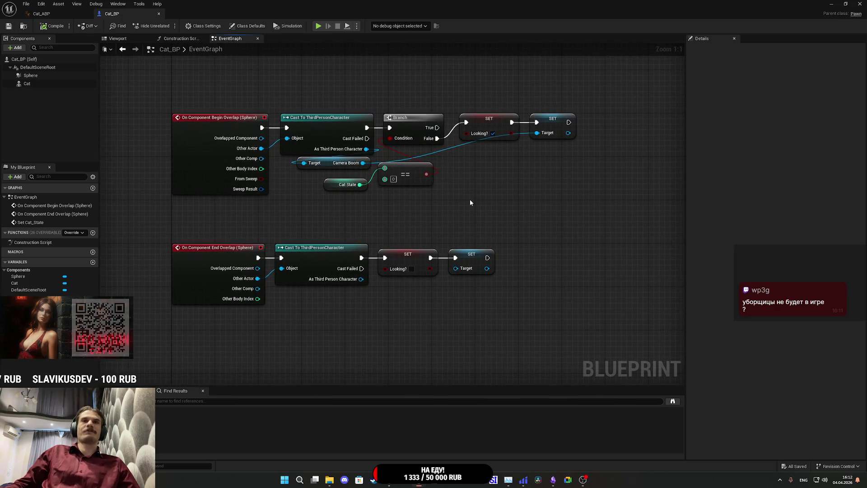
pyautogui.click(41, 13)
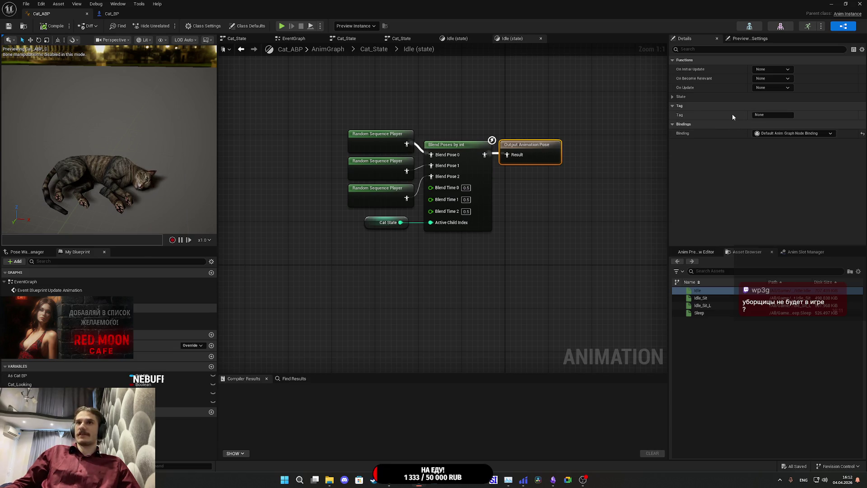
# Step: Minimize Cat_ABP, fly the viewport to GL_Female, and open the ThirdPersonCharacter blueprint
pyautogui.click(832, 4)
pyautogui.moveTo(462, 249)
pyautogui.mouseDown()
pyautogui.moveTo(479, 239)
pyautogui.moveTo(486, 250)
pyautogui.mouseUp()
pyautogui.moveTo(636, 230)
pyautogui.mouseDown()
pyautogui.moveTo(641, 222)
pyautogui.moveTo(635, 229)
pyautogui.mouseUp()
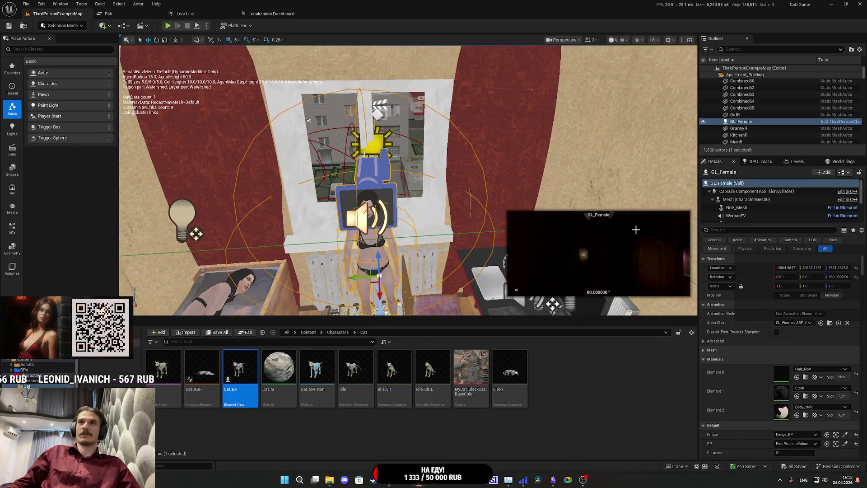
pyautogui.doubleClick(821, 188)
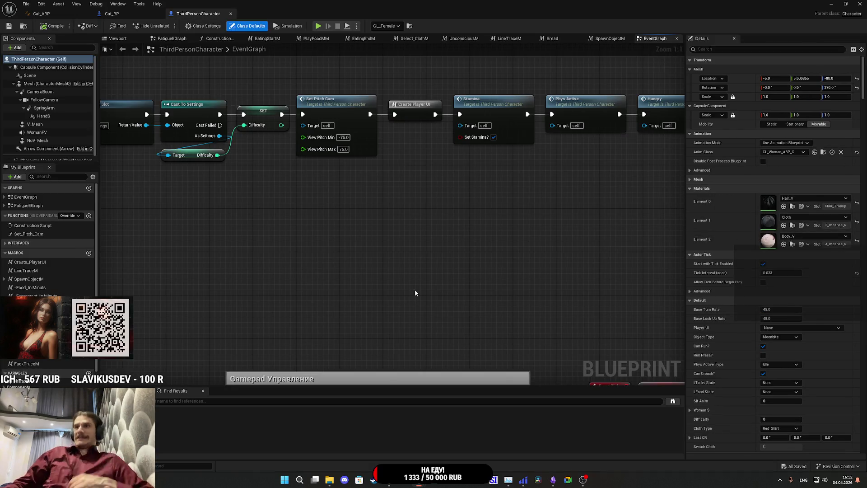
# Step: Survey the character's BeginPlay save-loading nodes and the Select/Lerp clusters in the EventGraph
pyautogui.moveTo(403, 346); pyautogui.dragTo(623, 224)
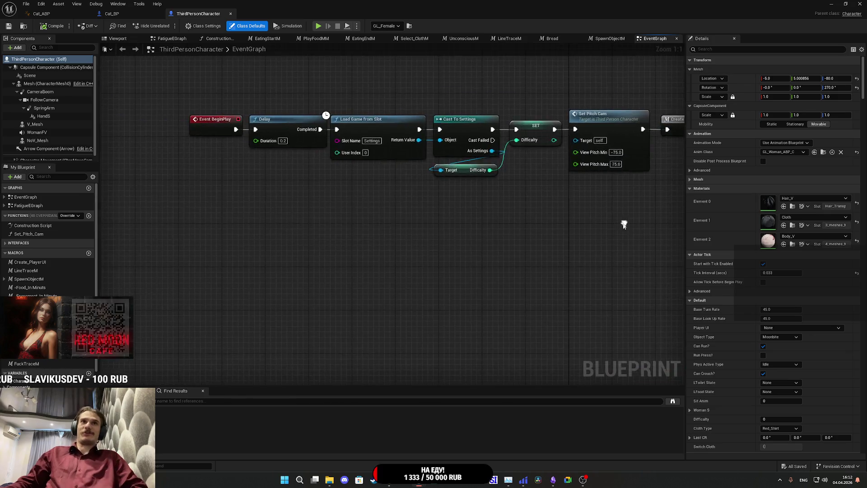
pyautogui.scroll(-8, 624, 224)
pyautogui.scroll(4, 258, 192)
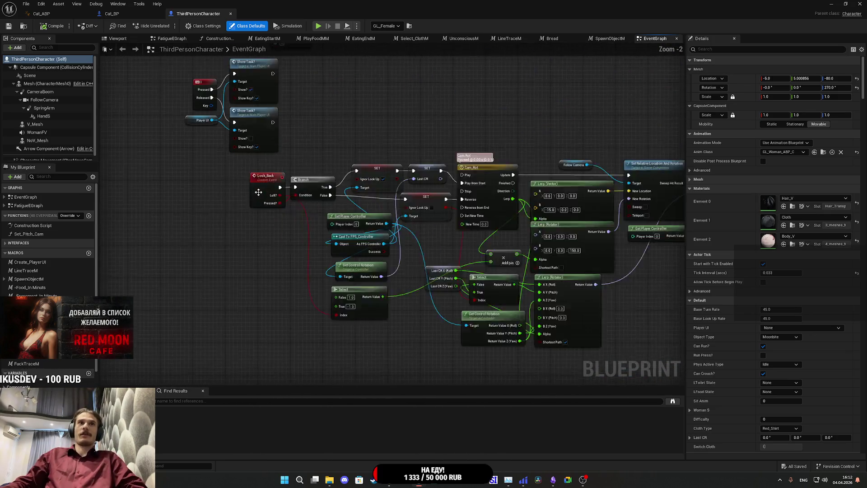
pyautogui.scroll(-2, 258, 192)
pyautogui.moveTo(295, 243); pyautogui.dragTo(250, 333)
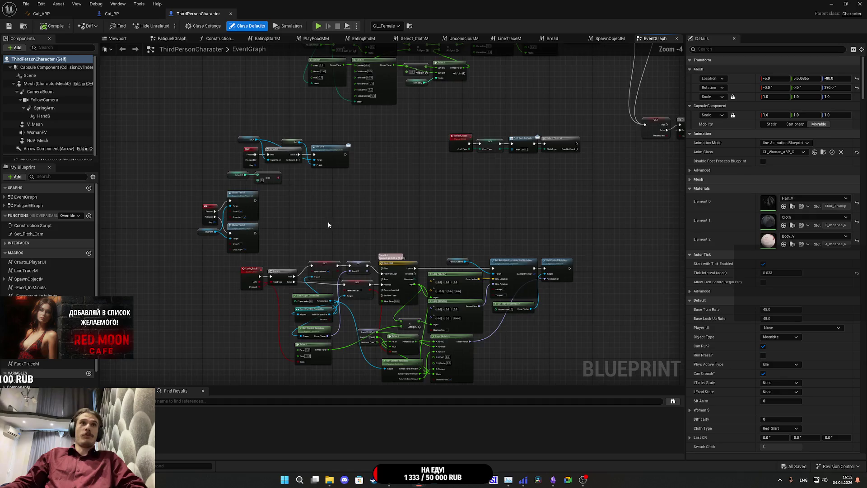
pyautogui.moveTo(328, 224); pyautogui.dragTo(258, 364)
pyautogui.scroll(1, 258, 364)
pyautogui.moveTo(291, 201)
pyautogui.mouseDown()
pyautogui.moveTo(231, 206)
pyautogui.moveTo(137, 193)
pyautogui.mouseUp()
pyautogui.moveTo(349, 302)
pyautogui.mouseDown()
pyautogui.moveTo(405, 197)
pyautogui.moveTo(412, 157)
pyautogui.mouseUp()
pyautogui.scroll(-5, 433, 213)
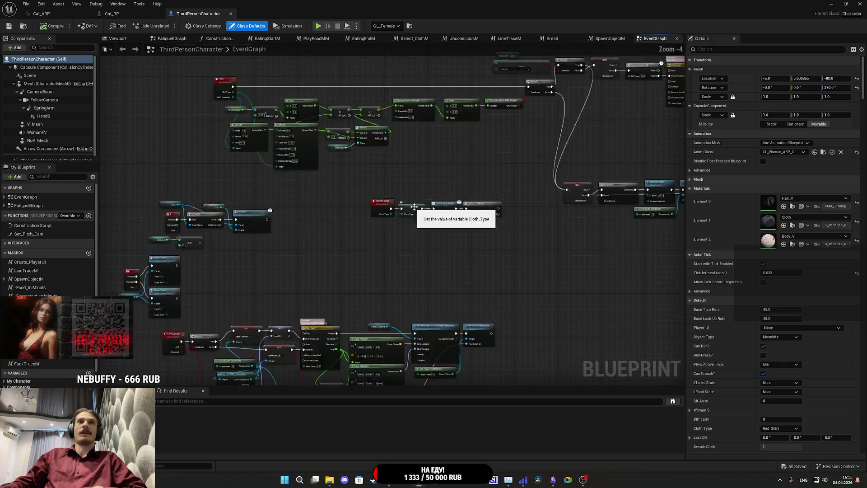
pyautogui.scroll(4, 448, 148)
pyautogui.moveTo(448, 148); pyautogui.dragTo(559, 283)
pyautogui.scroll(4, 559, 282)
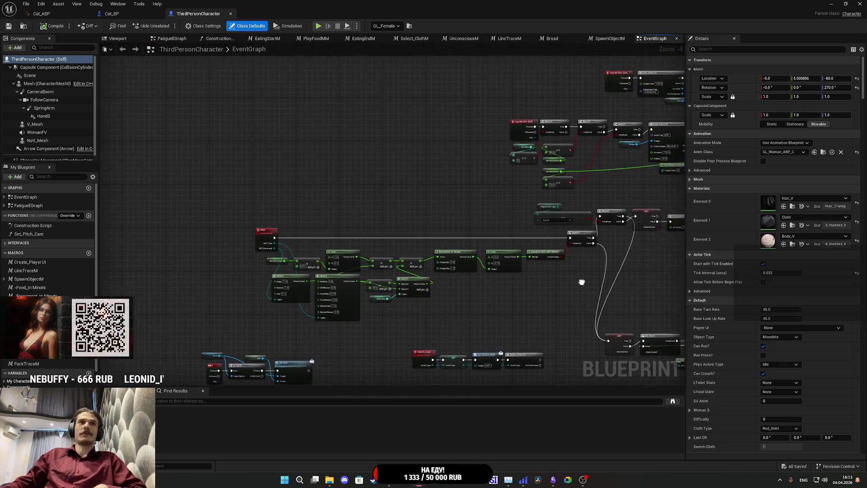
pyautogui.scroll(-3, 420, 284)
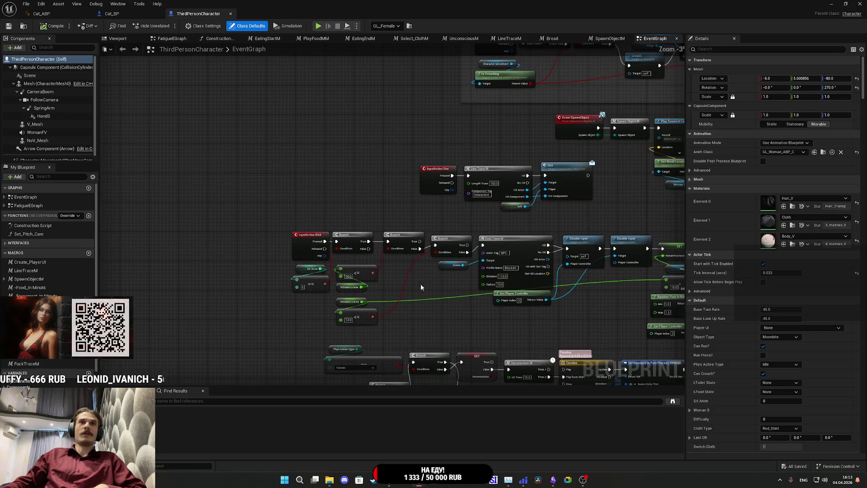
pyautogui.scroll(-4, 445, 295)
pyautogui.moveTo(429, 176)
pyautogui.mouseDown()
pyautogui.moveTo(423, 113)
pyautogui.moveTo(534, 88)
pyautogui.mouseUp()
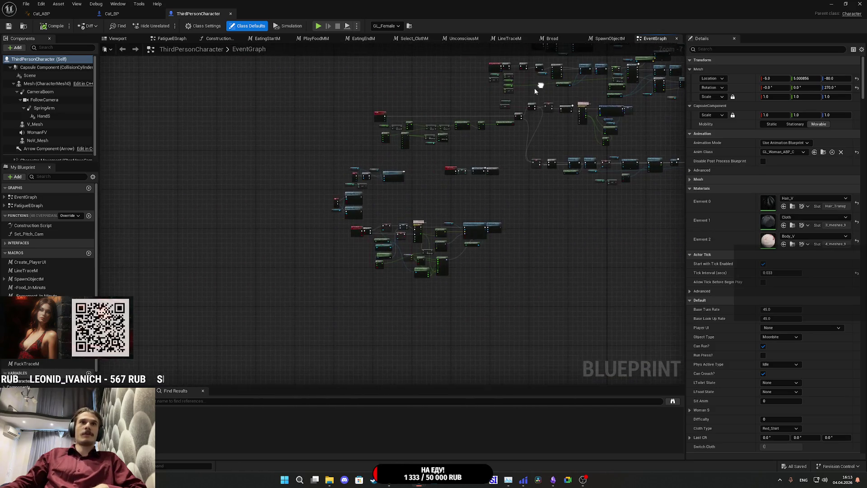
pyautogui.scroll(5, 366, 239)
pyautogui.scroll(2, 342, 291)
# Step: Look over the Is Valid, Switch_Coat, Timeline and Play Montage nodes, then go to Cat_BP
pyautogui.moveTo(316, 158)
pyautogui.mouseDown()
pyautogui.moveTo(358, 297)
pyautogui.moveTo(395, 376)
pyautogui.mouseUp()
pyautogui.scroll(-2, 379, 298)
pyautogui.moveTo(383, 290); pyautogui.dragTo(166, 316)
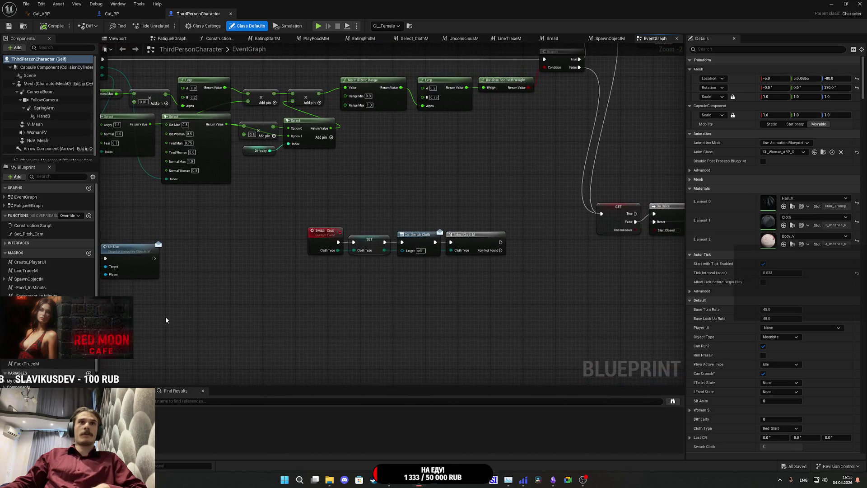
pyautogui.moveTo(456, 294)
pyautogui.mouseDown()
pyautogui.moveTo(343, 434)
pyautogui.moveTo(319, 441)
pyautogui.mouseUp()
pyautogui.scroll(-3, 483, 281)
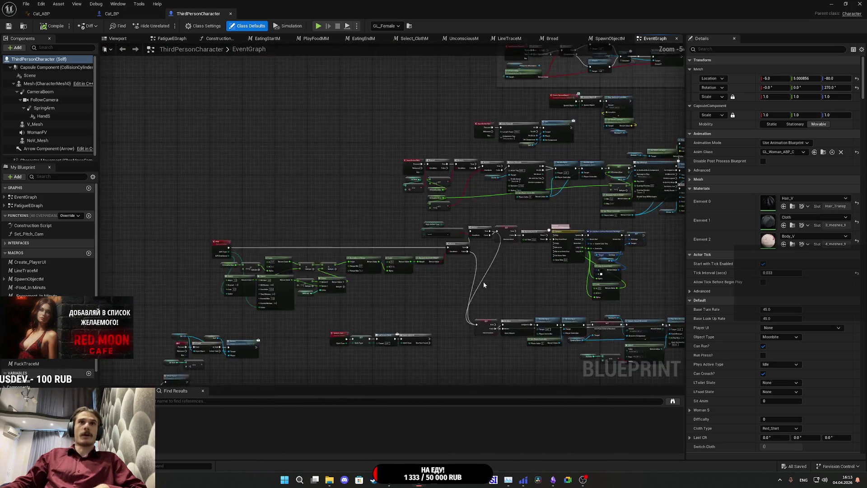
pyautogui.scroll(4, 470, 224)
pyautogui.scroll(-3, 470, 221)
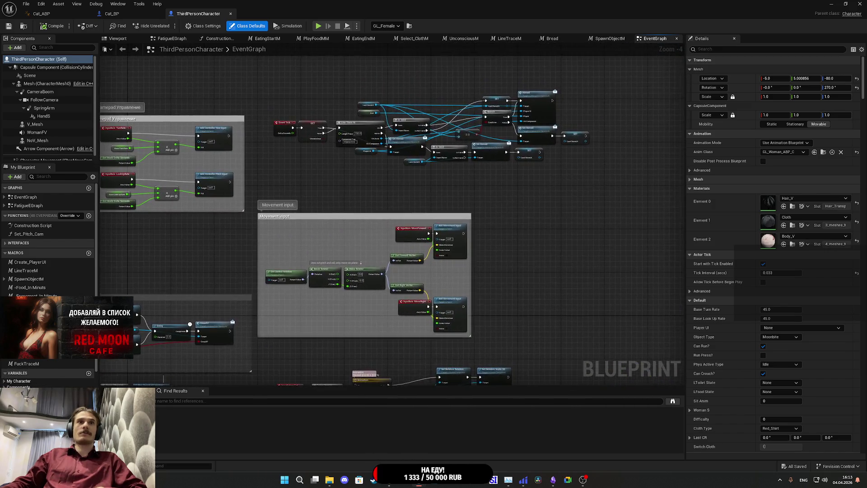
pyautogui.scroll(4, 363, 240)
pyautogui.scroll(-4, 363, 240)
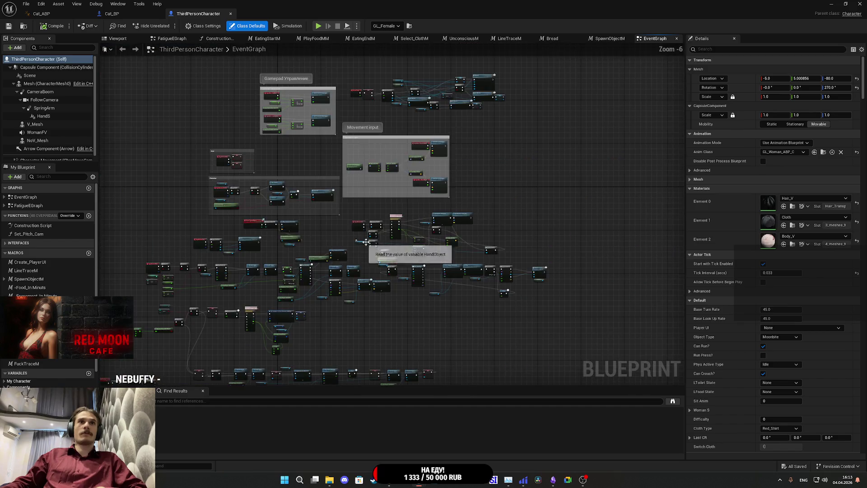
pyautogui.scroll(4, 370, 243)
pyautogui.moveTo(399, 291)
pyautogui.mouseDown()
pyautogui.moveTo(312, 230)
pyautogui.moveTo(299, 231)
pyautogui.moveTo(280, 207)
pyautogui.mouseUp()
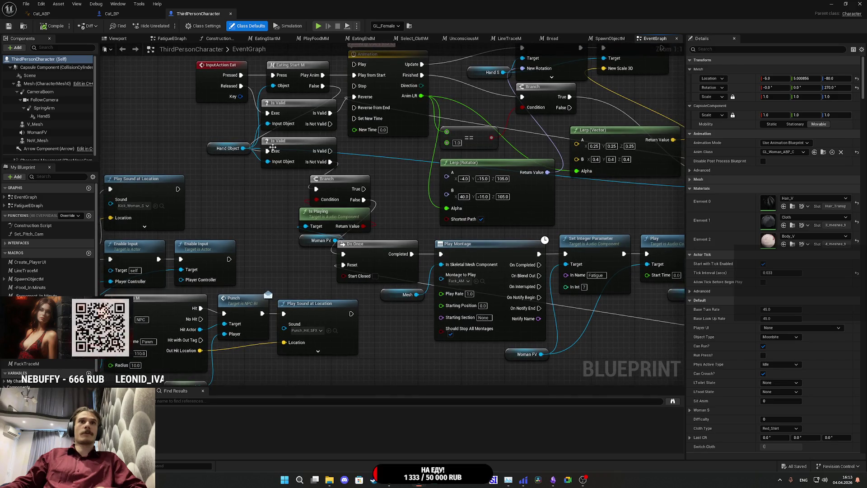
pyautogui.moveTo(394, 238)
pyautogui.mouseDown()
pyautogui.moveTo(286, 229)
pyautogui.moveTo(166, 243)
pyautogui.mouseUp()
pyautogui.moveTo(473, 313); pyautogui.dragTo(295, 288)
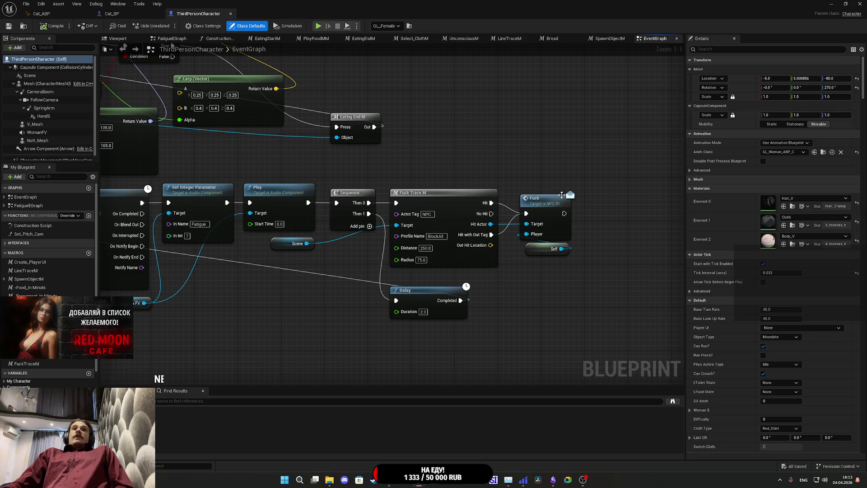
pyautogui.click(131, 13)
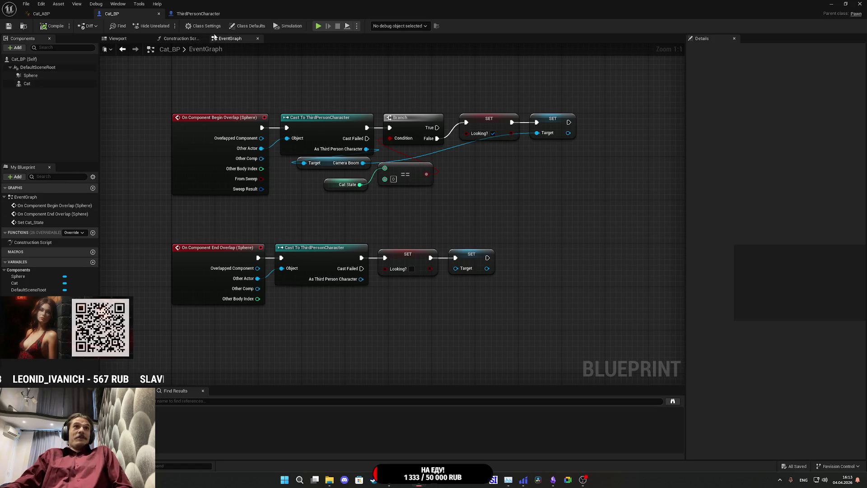
# Step: Add NPC BI to Cat_BP's implemented interfaces in Class Settings and save
pyautogui.click(203, 26)
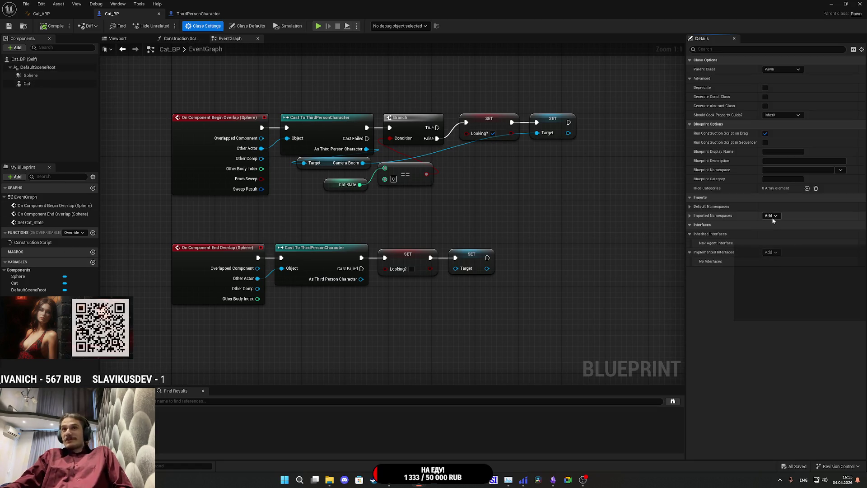
pyautogui.click(773, 253)
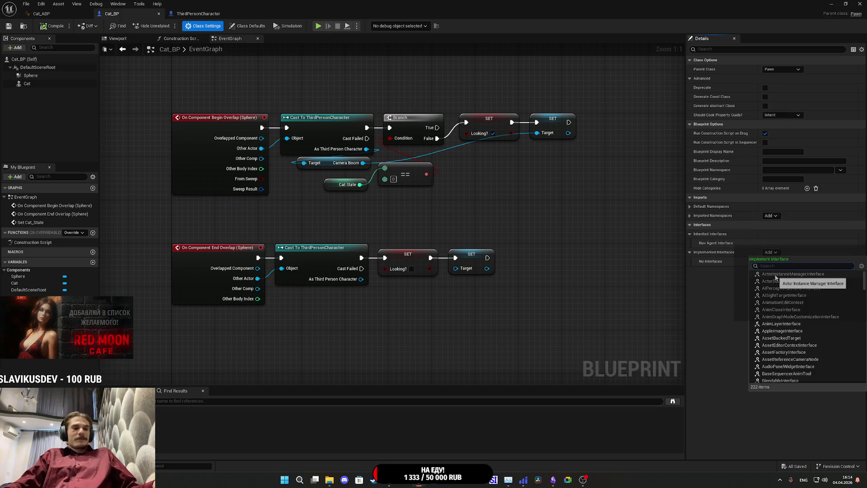
pyautogui.write('np')
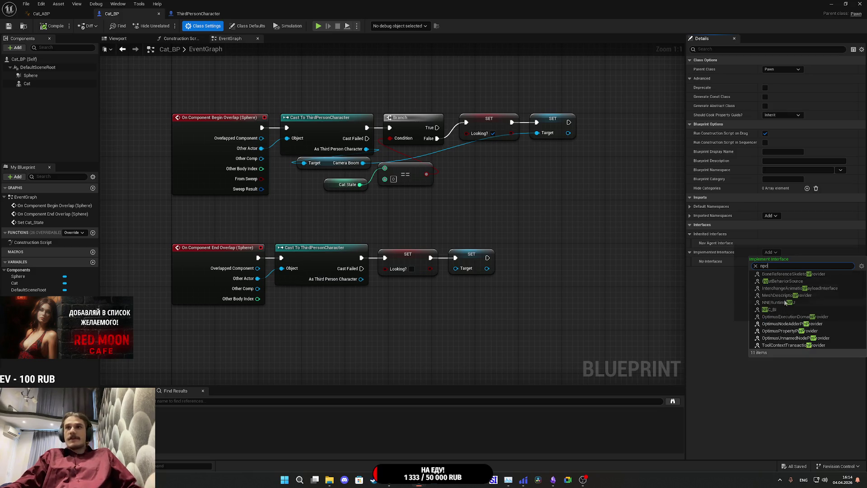
pyautogui.click(769, 309)
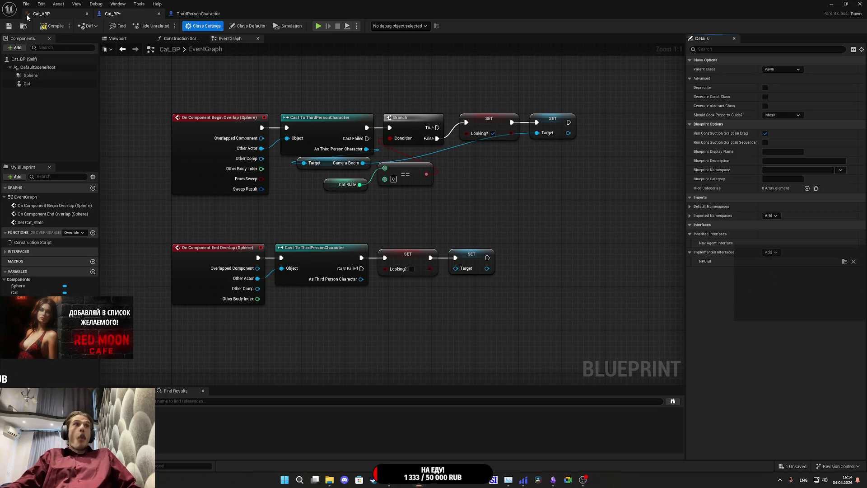
pyautogui.click(5, 27)
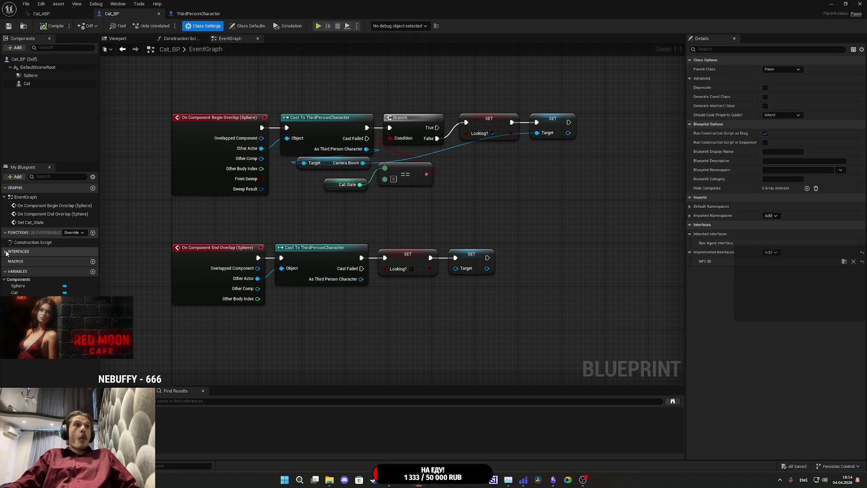
# Step: Expand the Interfaces list in My Blueprint and open options for its interface function
pyautogui.click(5, 253)
pyautogui.click(25, 267)
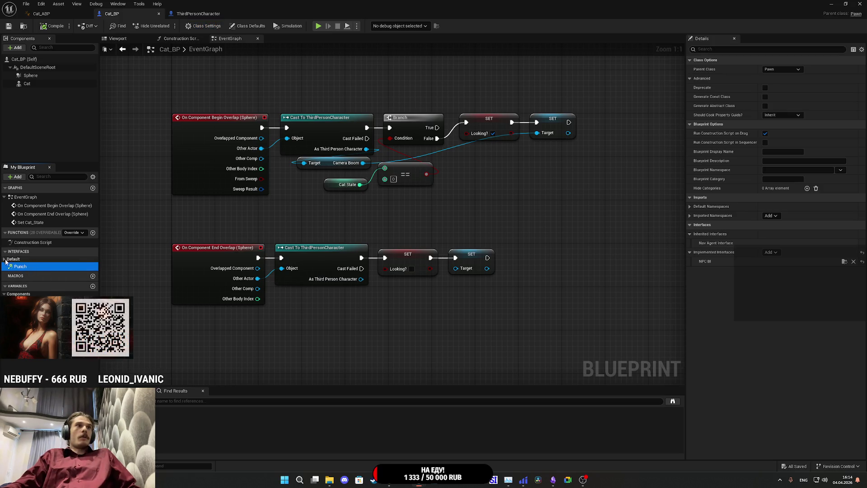
pyautogui.click(6, 259)
pyautogui.moveTo(22, 266)
pyautogui.mouseDown()
pyautogui.moveTo(302, 312)
pyautogui.moveTo(35, 270)
pyautogui.mouseUp()
pyautogui.rightClick(35, 270)
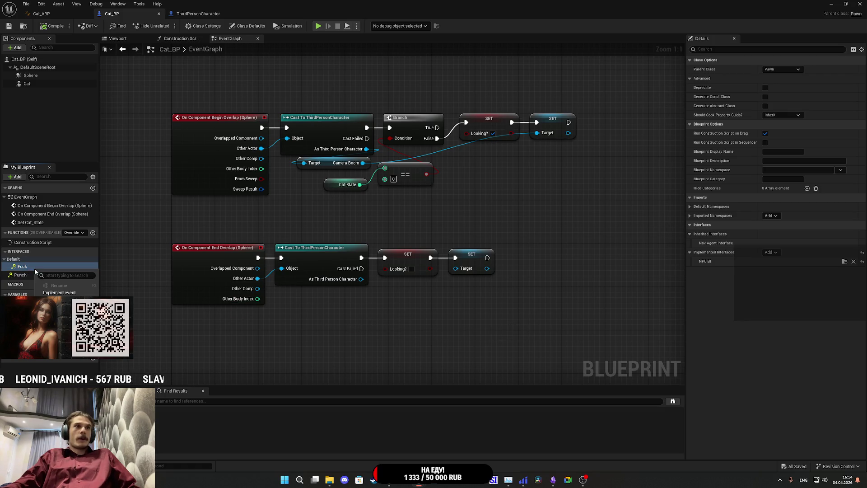
# Step: Implement the NPC BI interface function as an event in Cat_BP's EventGraph
pyautogui.click(69, 294)
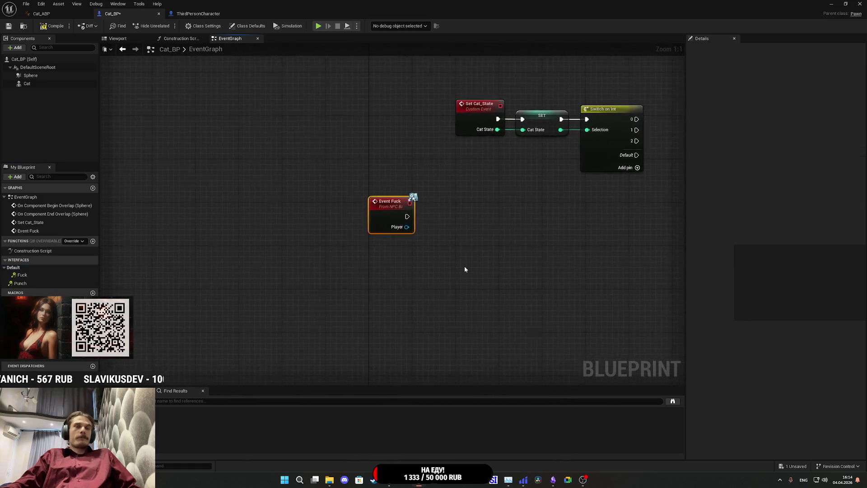
pyautogui.moveTo(534, 261); pyautogui.dragTo(409, 333)
pyautogui.scroll(-4, 347, 292)
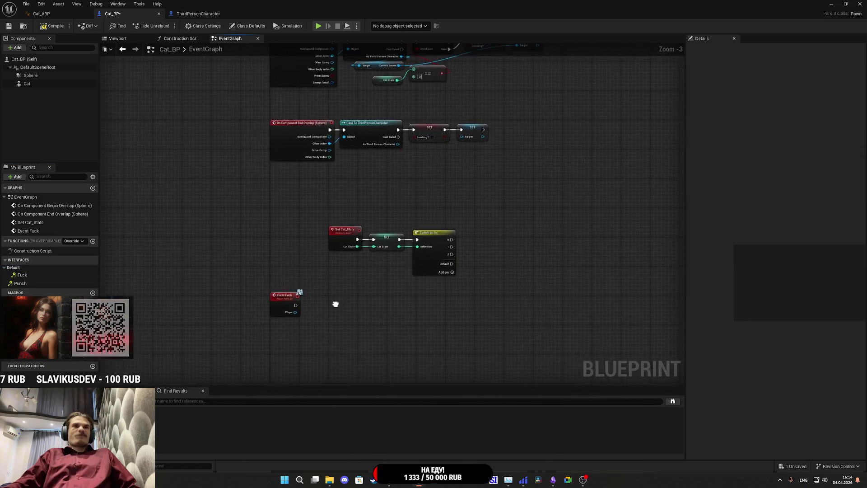
pyautogui.click(197, 13)
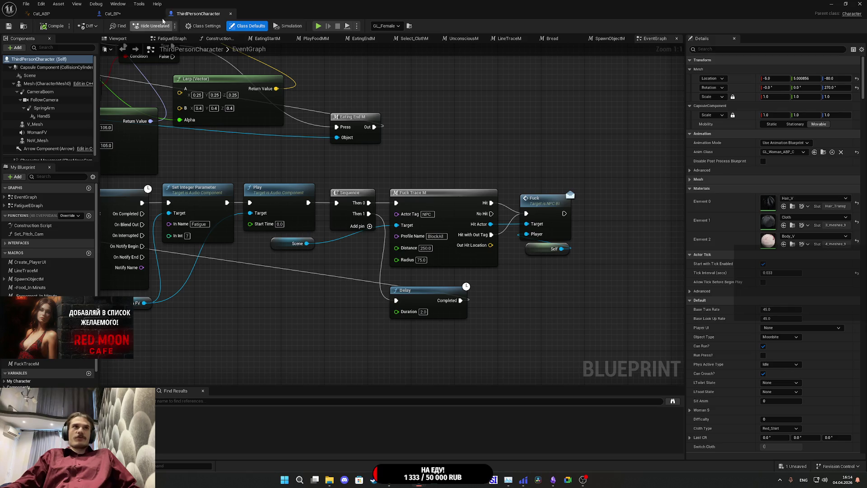
pyautogui.click(113, 13)
pyautogui.scroll(3, 348, 210)
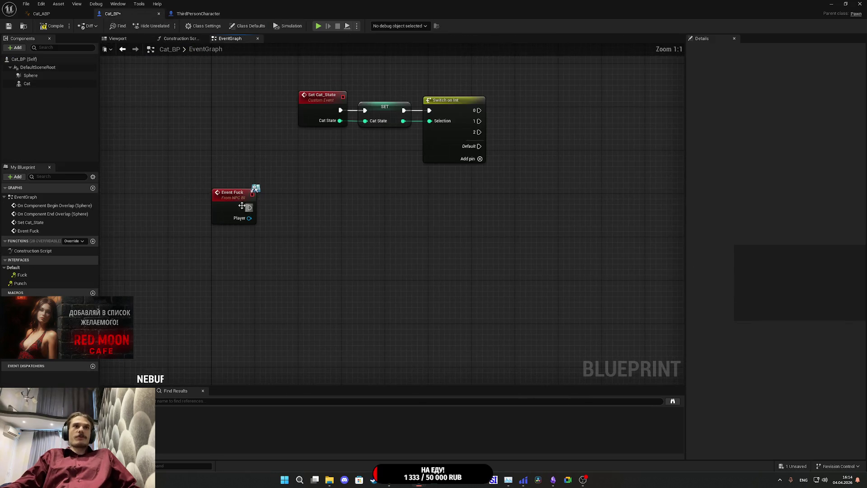
pyautogui.click(326, 237)
pyautogui.moveTo(340, 205)
pyautogui.mouseDown()
pyautogui.moveTo(376, 280)
pyautogui.moveTo(376, 242)
pyautogui.mouseUp()
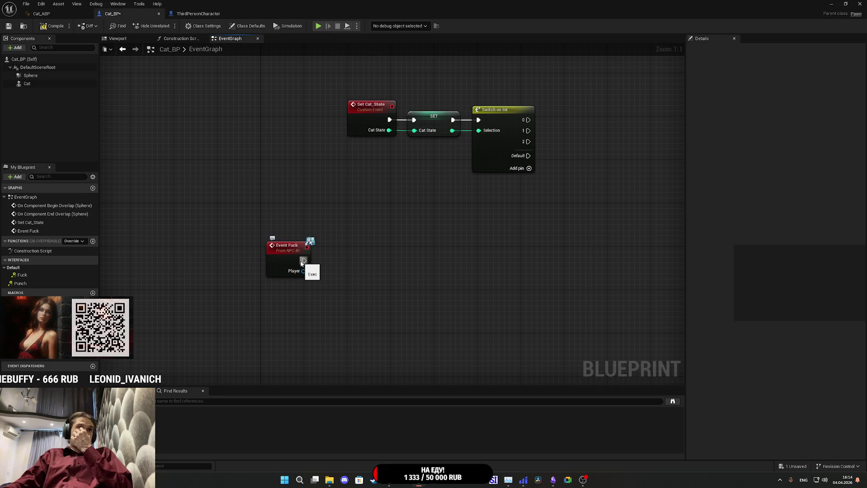
# Step: Call Set Cat State with value 2 from the interface event and save Cat_BP
pyautogui.rightClick(302, 262)
pyautogui.press('Escape')
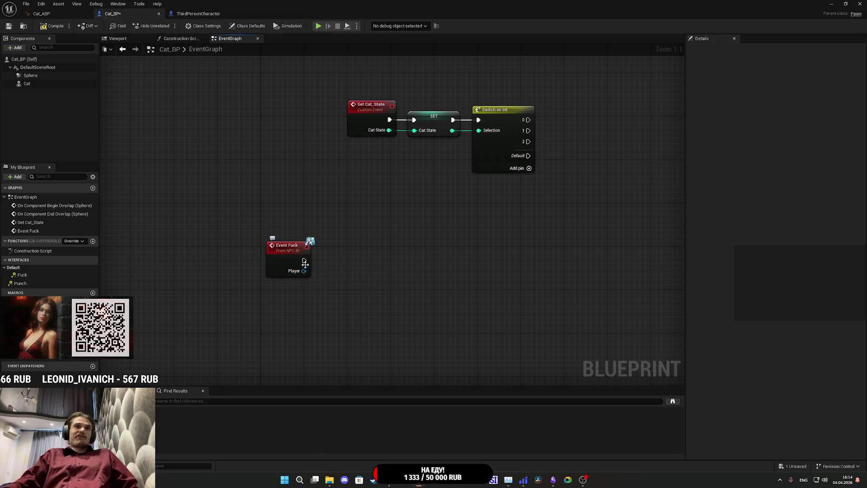
pyautogui.moveTo(309, 263); pyautogui.dragTo(327, 264)
pyautogui.write('se')
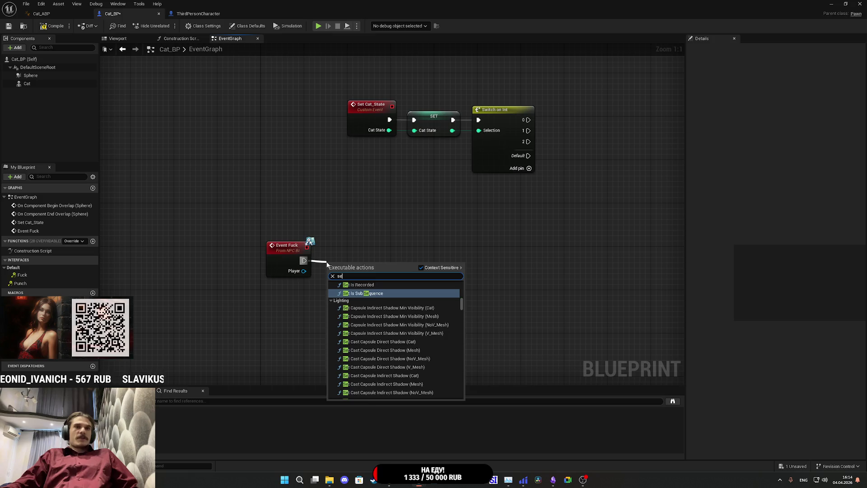
pyautogui.write('t cat')
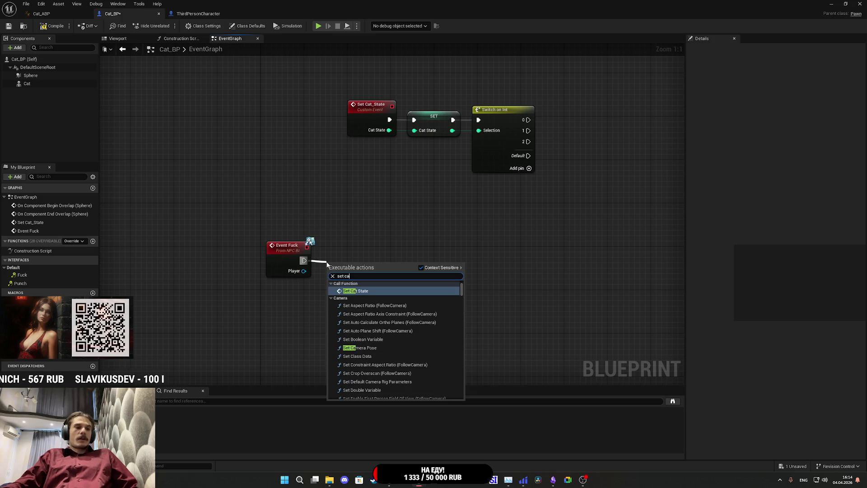
pyautogui.click(370, 290)
pyautogui.moveTo(368, 287); pyautogui.dragTo(353, 254)
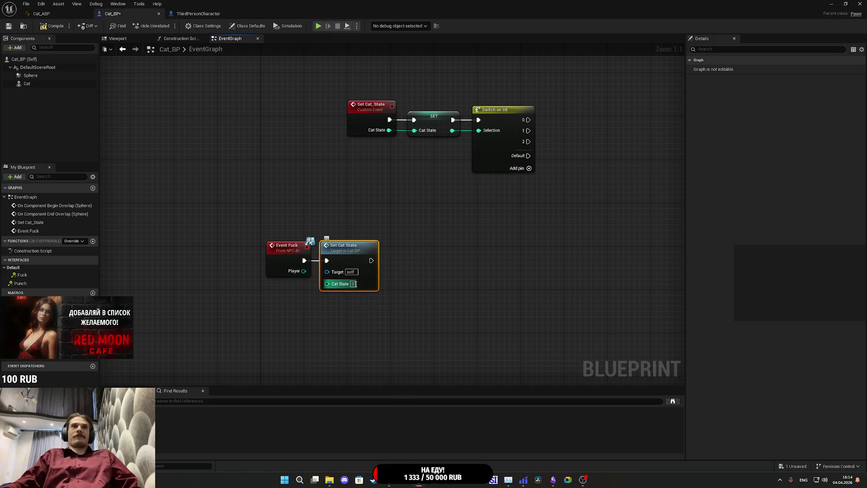
pyautogui.click(428, 285)
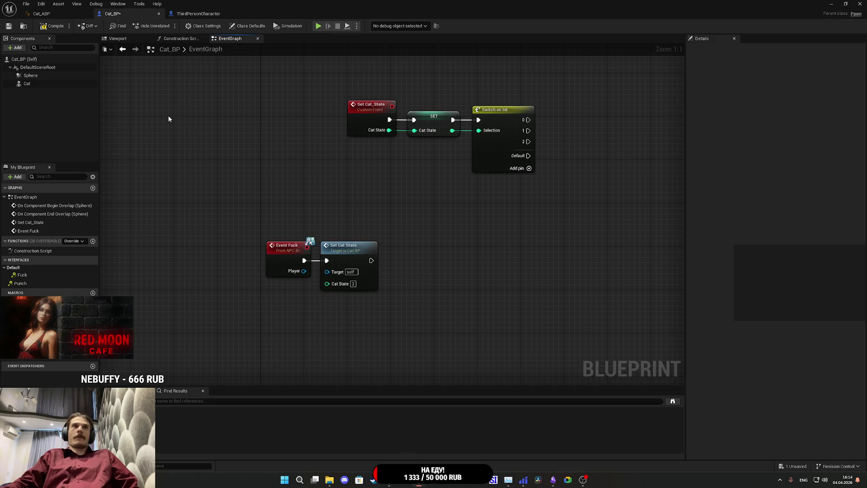
pyautogui.click(9, 26)
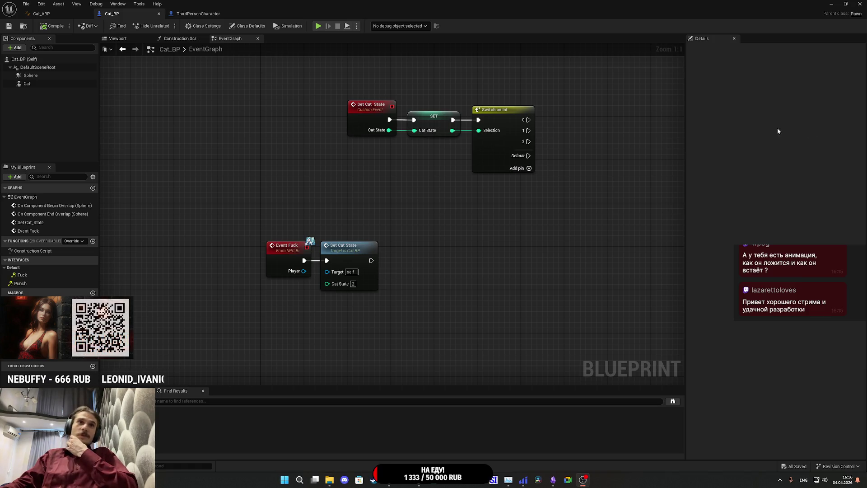
pyautogui.moveTo(399, 248); pyautogui.dragTo(371, 257)
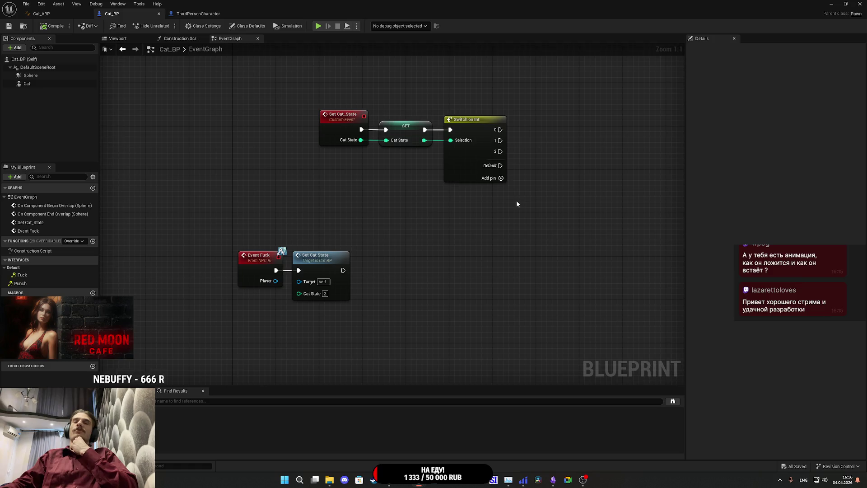
pyautogui.moveTo(516, 199); pyautogui.dragTo(502, 218)
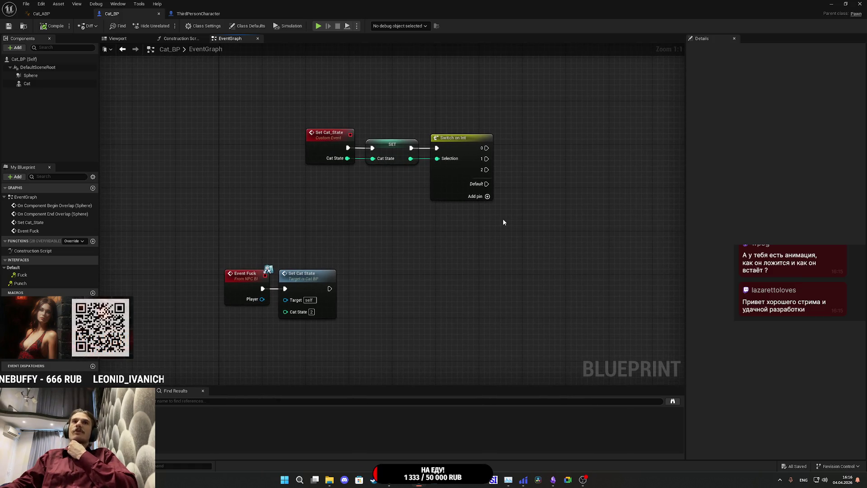
pyautogui.moveTo(502, 215); pyautogui.dragTo(468, 231)
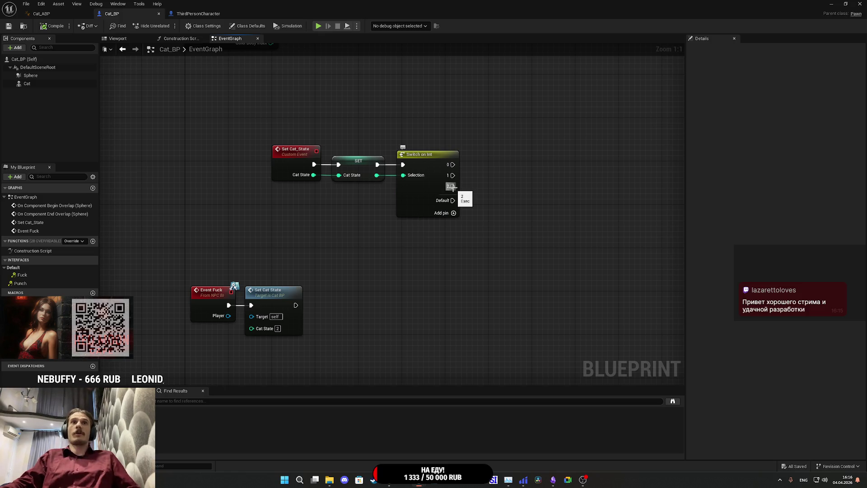
# Step: Connect a Retriggerable Delay to Switch output 2, replacing an accidental plain Delay
pyautogui.moveTo(452, 186); pyautogui.dragTo(479, 195)
pyautogui.write('dela')
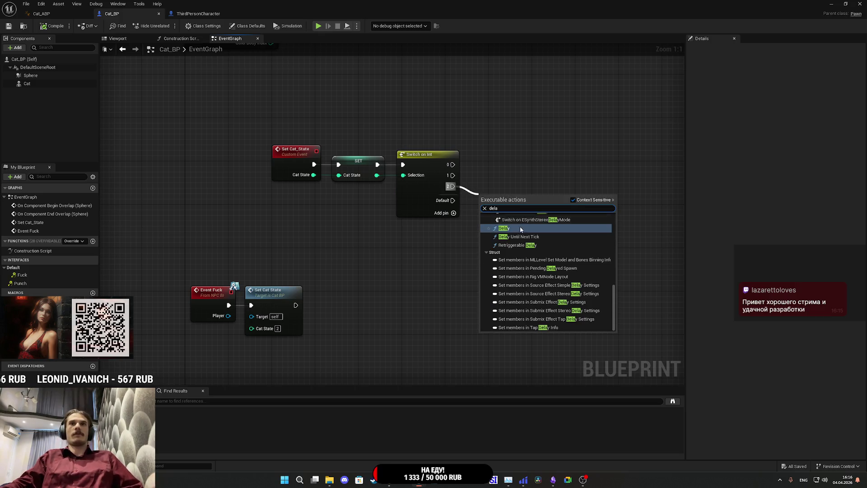
pyautogui.click(521, 228)
pyautogui.press('Delete')
pyautogui.moveTo(452, 187); pyautogui.dragTo(485, 202)
pyautogui.write('re')
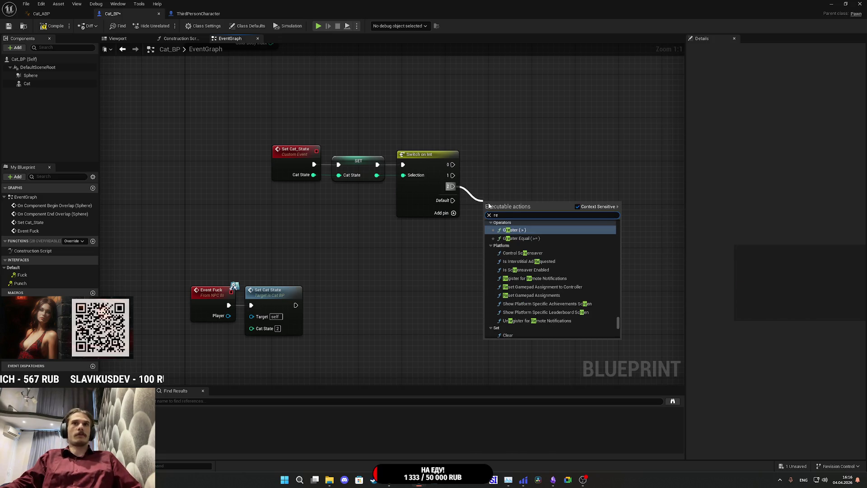
pyautogui.write('dela')
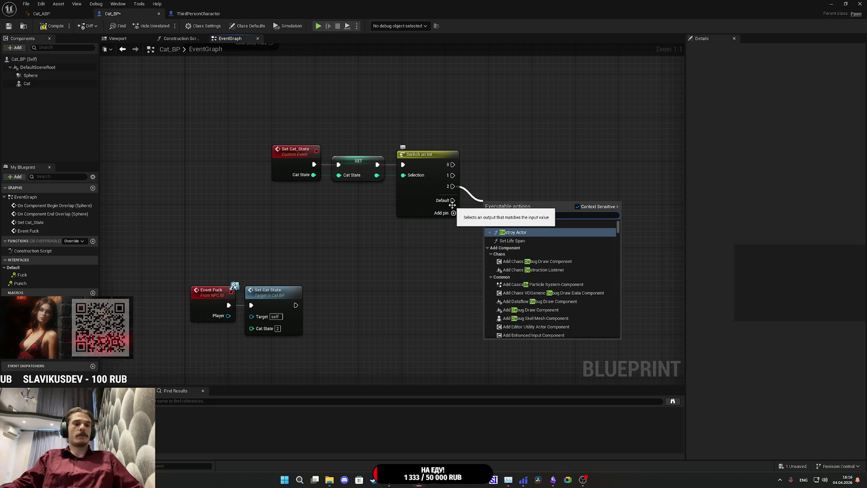
pyautogui.click(521, 251)
pyautogui.moveTo(510, 209); pyautogui.dragTo(502, 185)
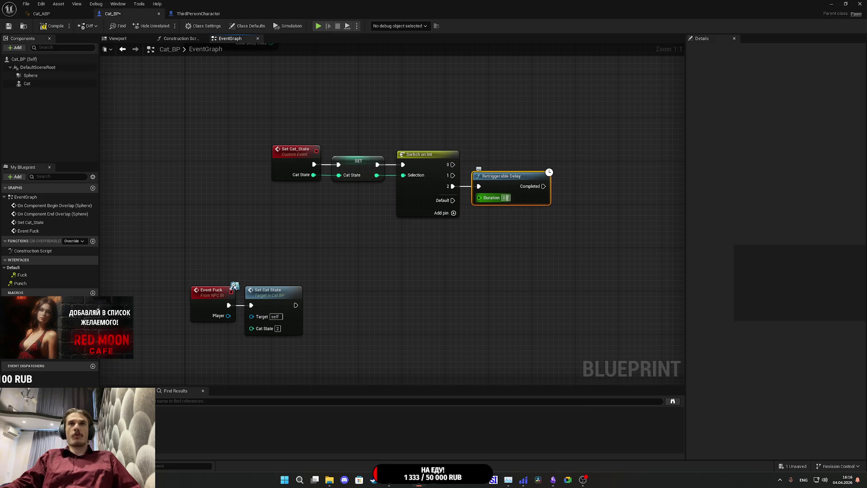
# Step: Drive the delay's Duration with a Random Float in Range, Min 15 and Max 30
pyautogui.click(506, 197)
pyautogui.moveTo(479, 197); pyautogui.dragTo(480, 224)
pyautogui.write('rand')
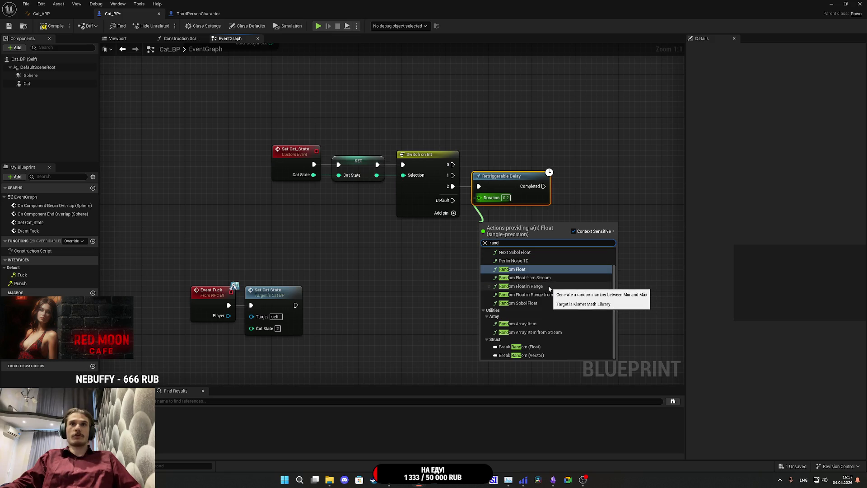
pyautogui.click(549, 286)
pyautogui.click(475, 235)
pyautogui.write('15')
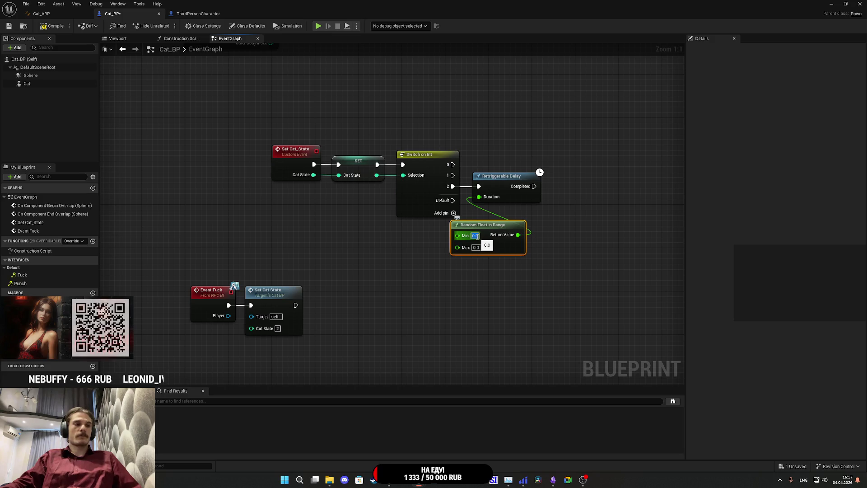
pyautogui.press('Return')
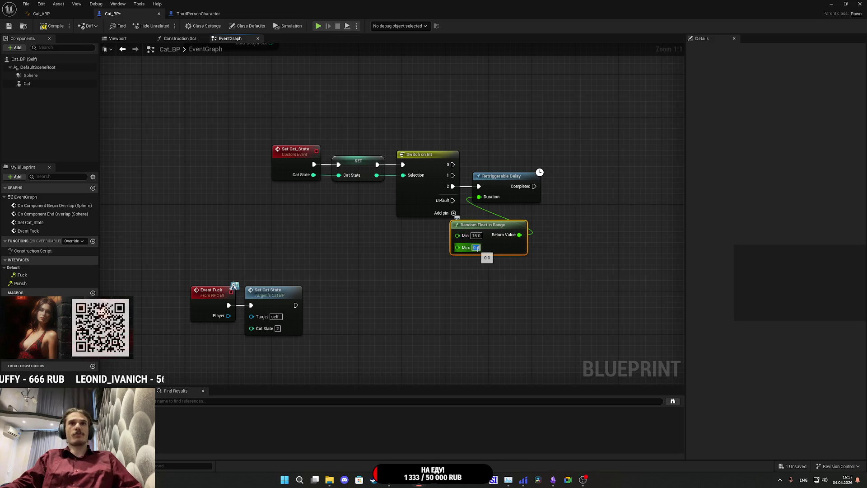
pyautogui.click(475, 247)
pyautogui.write('30')
pyautogui.press('Return')
pyautogui.moveTo(519, 248); pyautogui.dragTo(448, 254)
pyautogui.click(522, 248)
pyautogui.moveTo(524, 202)
pyautogui.mouseDown()
pyautogui.moveTo(473, 221)
pyautogui.moveTo(521, 219)
pyautogui.mouseUp()
pyautogui.write('se')
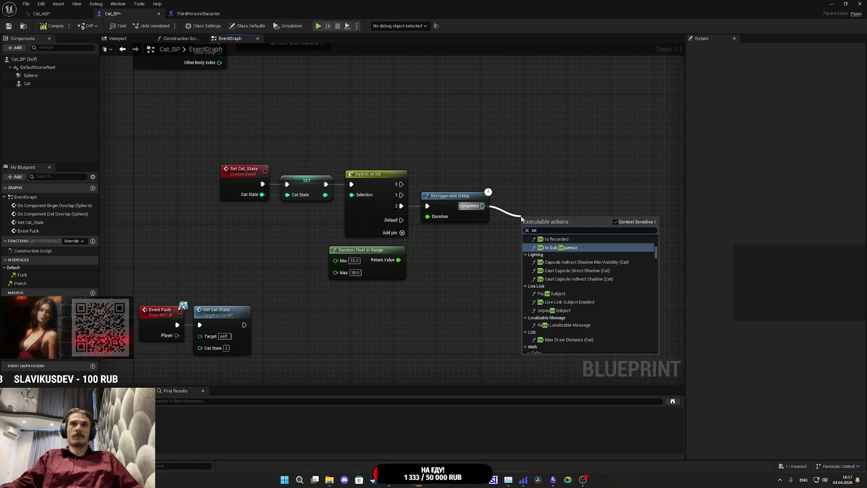
pyautogui.write('t ca')
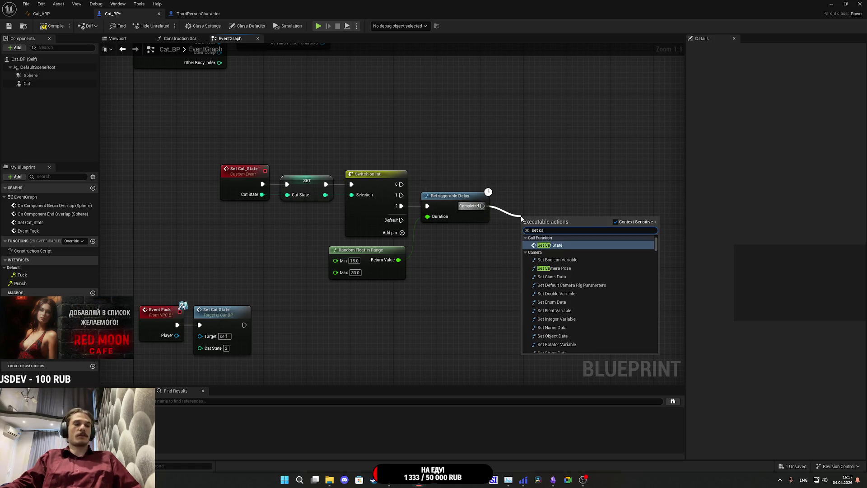
# Step: Add a Set Cat State call with value 1 after the delay's Completed output
pyautogui.click(550, 245)
pyautogui.moveTo(551, 223); pyautogui.dragTo(590, 204)
pyautogui.moveTo(508, 172)
pyautogui.mouseDown()
pyautogui.moveTo(518, 250)
pyautogui.moveTo(484, 239)
pyautogui.mouseUp()
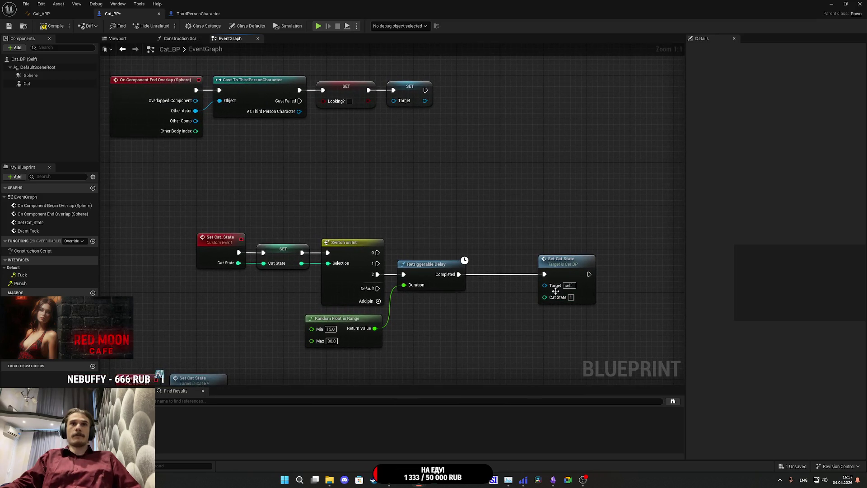
pyautogui.moveTo(532, 264)
pyautogui.mouseDown()
pyautogui.moveTo(499, 215)
pyautogui.moveTo(540, 184)
pyautogui.moveTo(499, 203)
pyautogui.mouseUp()
pyautogui.moveTo(476, 247); pyautogui.dragTo(465, 186)
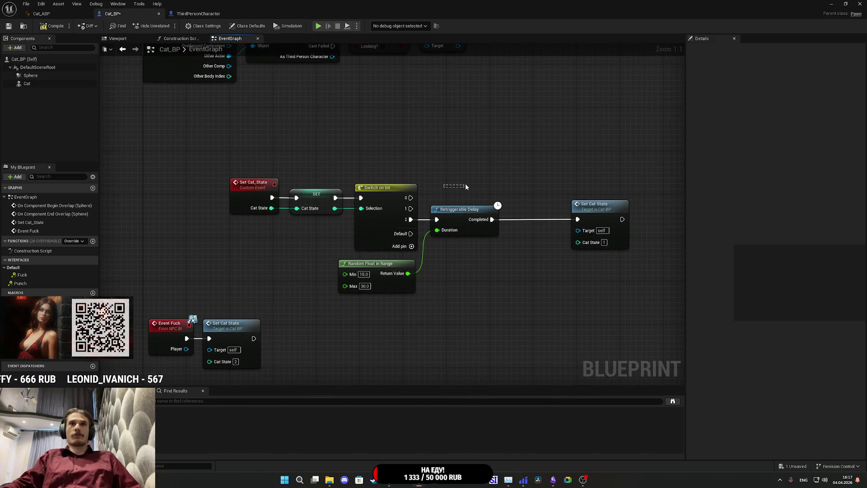
pyautogui.moveTo(600, 208); pyautogui.dragTo(542, 210)
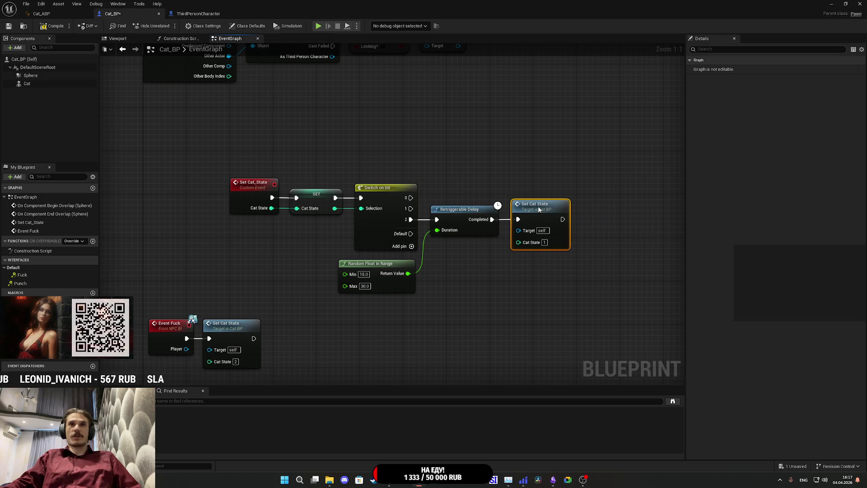
# Step: Reposition the Retriggerable Delay and Set Cat State nodes neatly beside the Switch
pyautogui.moveTo(476, 172)
pyautogui.mouseDown()
pyautogui.moveTo(441, 189)
pyautogui.moveTo(508, 230)
pyautogui.moveTo(513, 266)
pyautogui.mouseUp()
pyautogui.click(501, 226)
pyautogui.moveTo(455, 243); pyautogui.dragTo(463, 224)
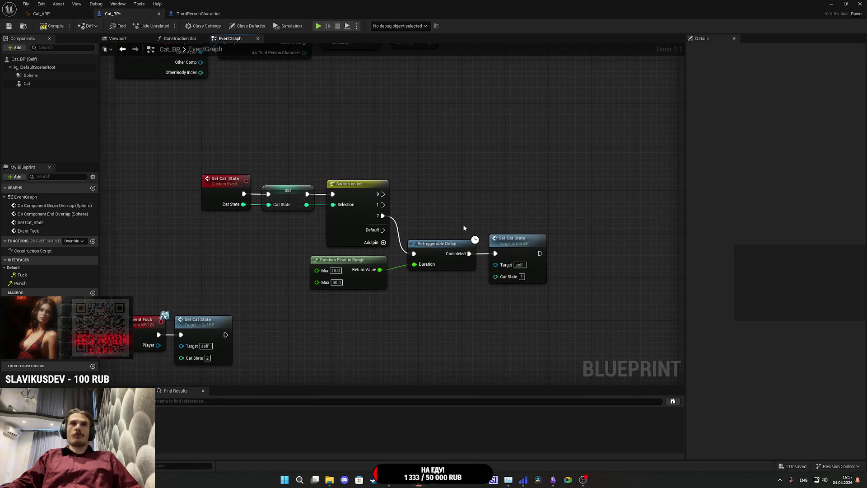
pyautogui.click(430, 246)
pyautogui.click(426, 196)
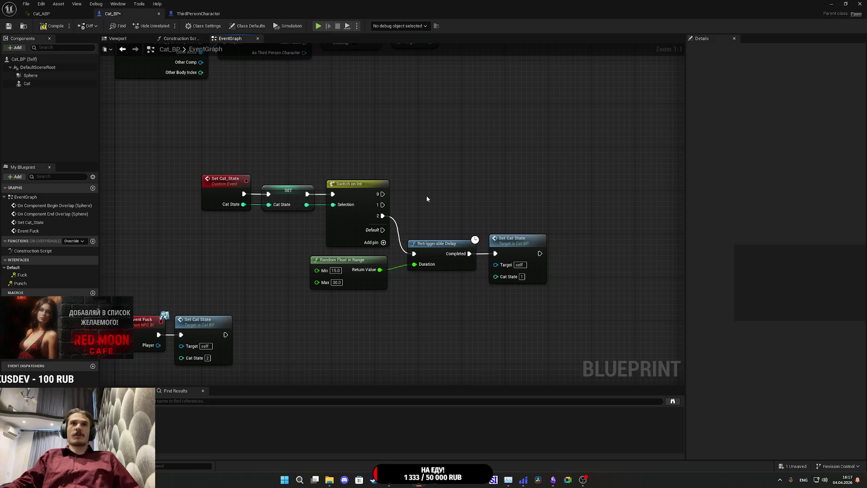
pyautogui.click(436, 248)
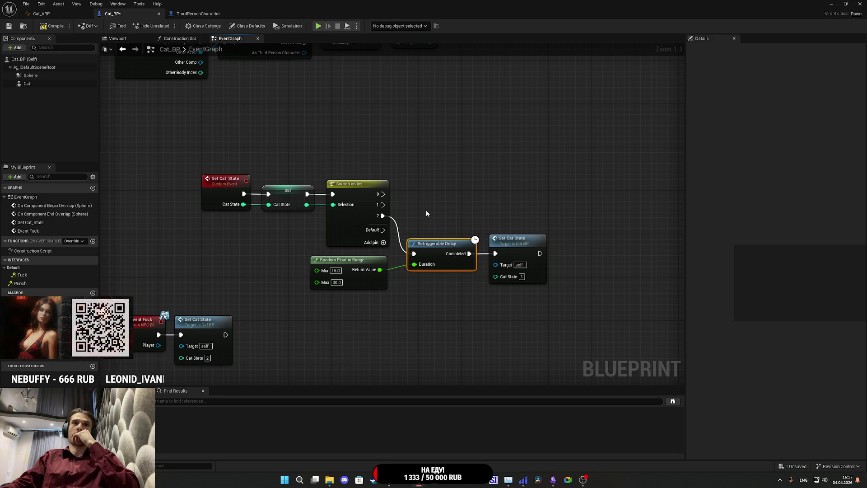
pyautogui.rightClick(426, 210)
pyautogui.moveTo(489, 189); pyautogui.dragTo(485, 200)
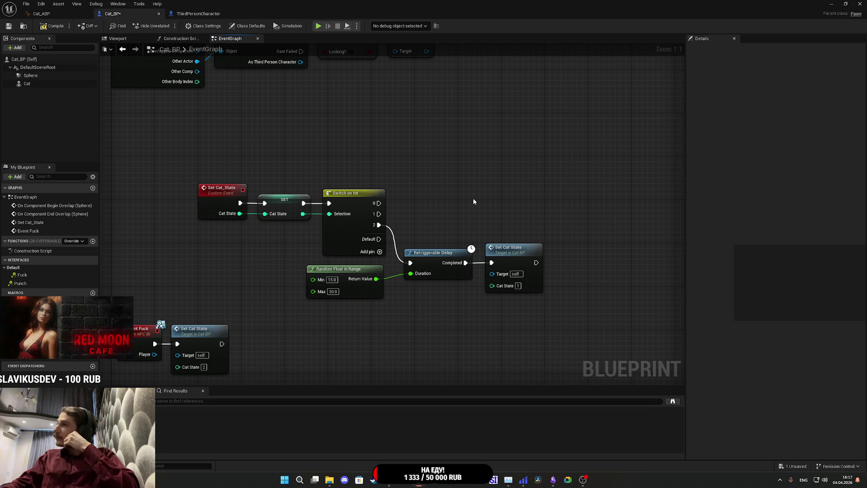
# Step: Start the Royalty Core Classical Music video on YouTube, then return to the Twitch dashboard
pyautogui.click(389, 479)
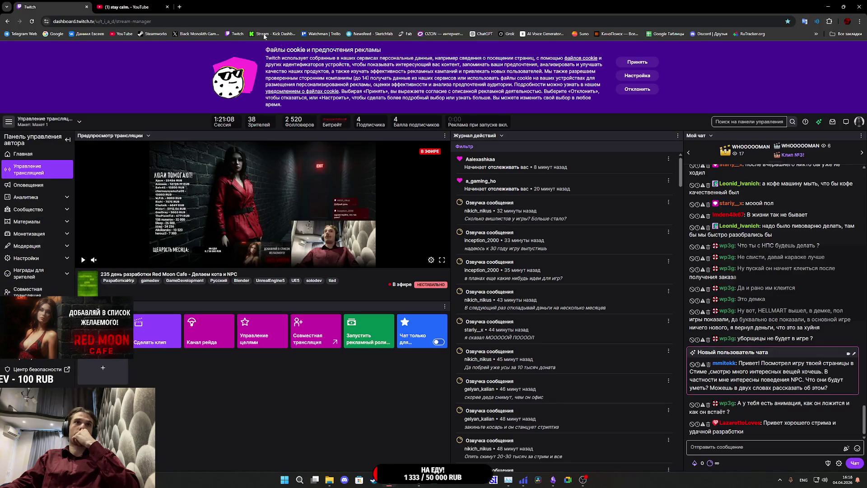
pyautogui.click(127, 7)
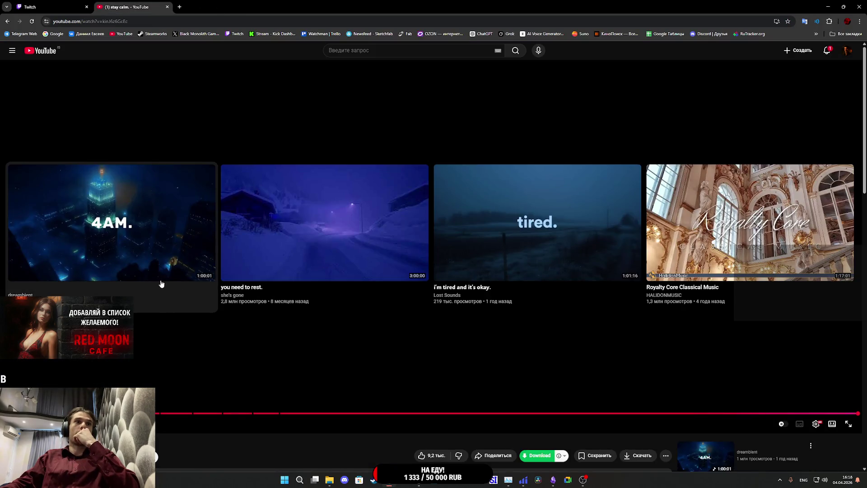
pyautogui.click(699, 239)
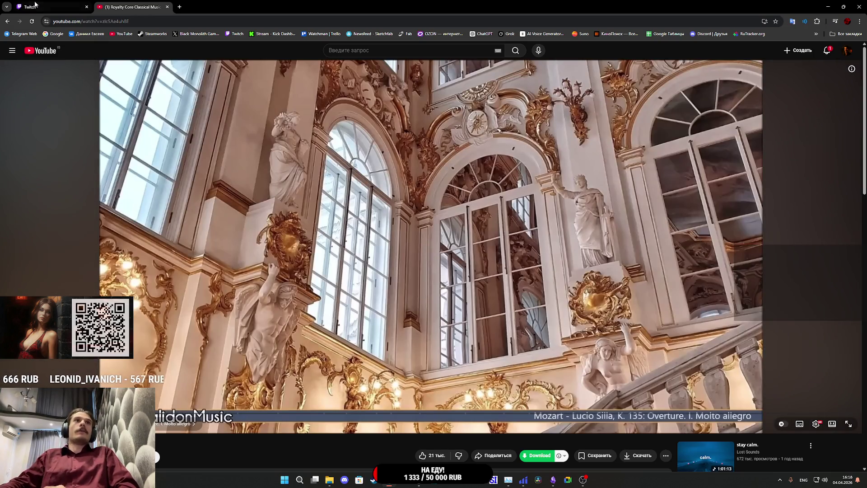
pyautogui.click(36, 4)
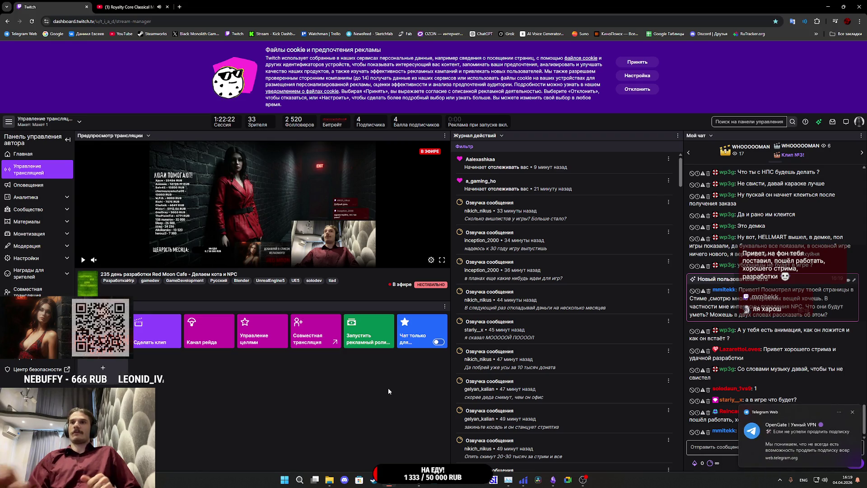
# Step: Dismiss the Telegram notification and bring the Cat_BP EventGraph back into view
pyautogui.click(852, 412)
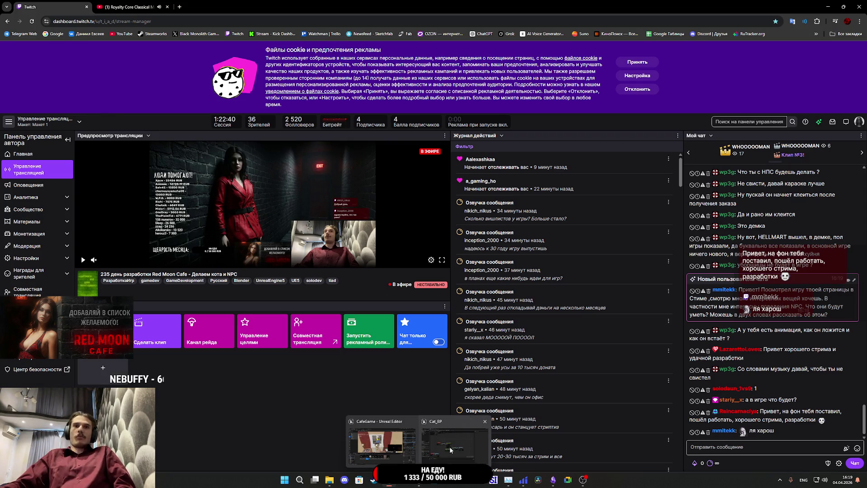
pyautogui.click(449, 446)
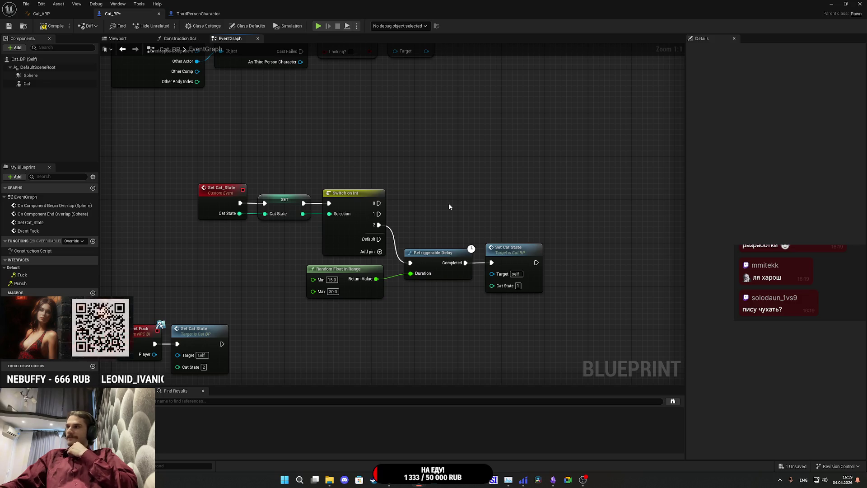
pyautogui.moveTo(447, 201); pyautogui.dragTo(449, 216)
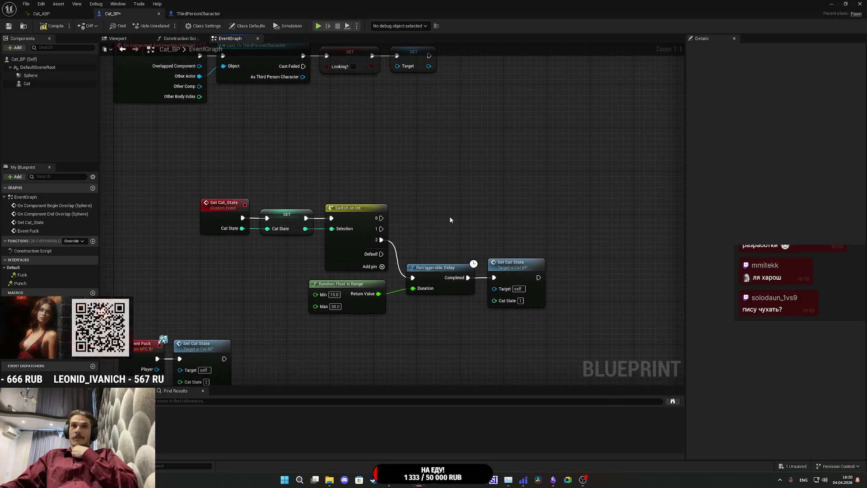